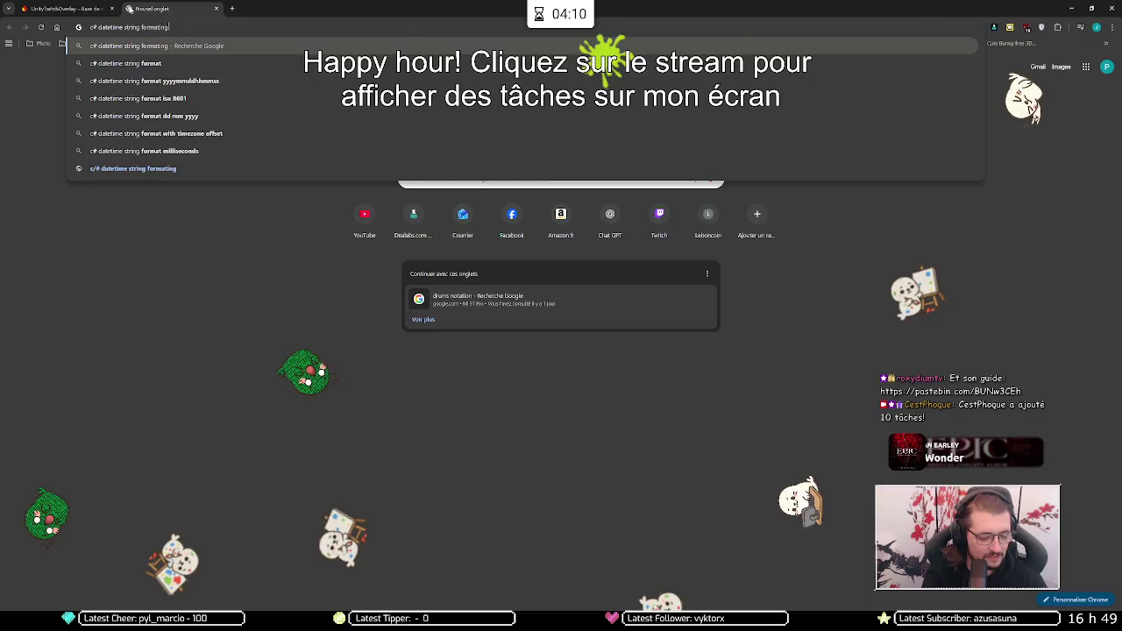
# Step: Open and skim Microsoft Learn's 'Custom date and time format strings' article, then minimize Chrome
pyautogui.click(180, 179)
pyautogui.scroll(-3, 481, 271)
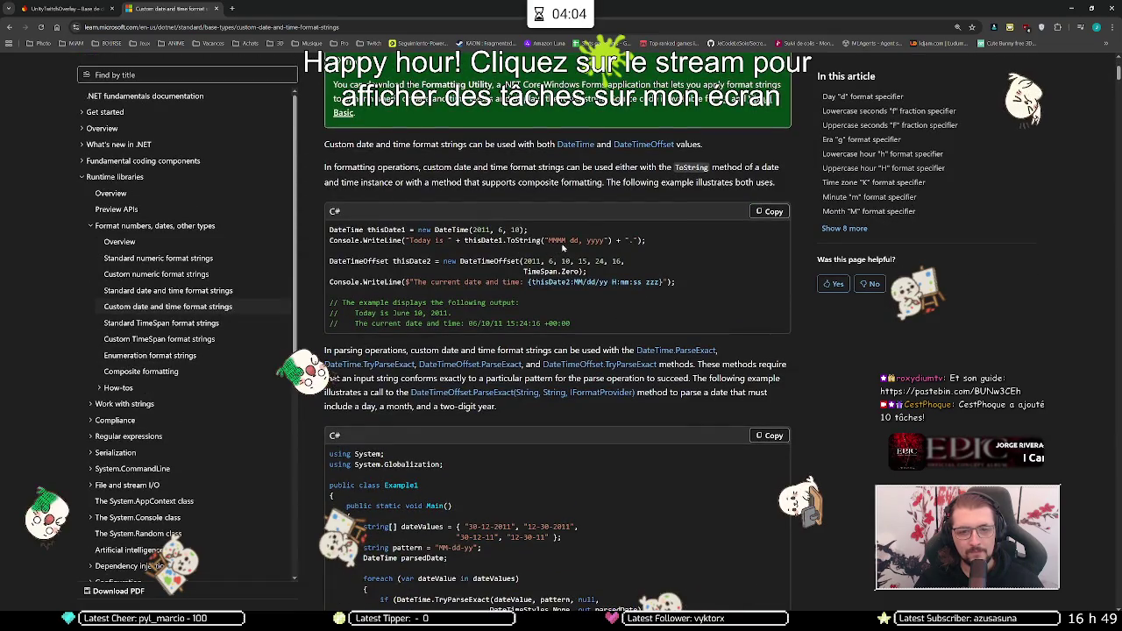
pyautogui.click(1071, 9)
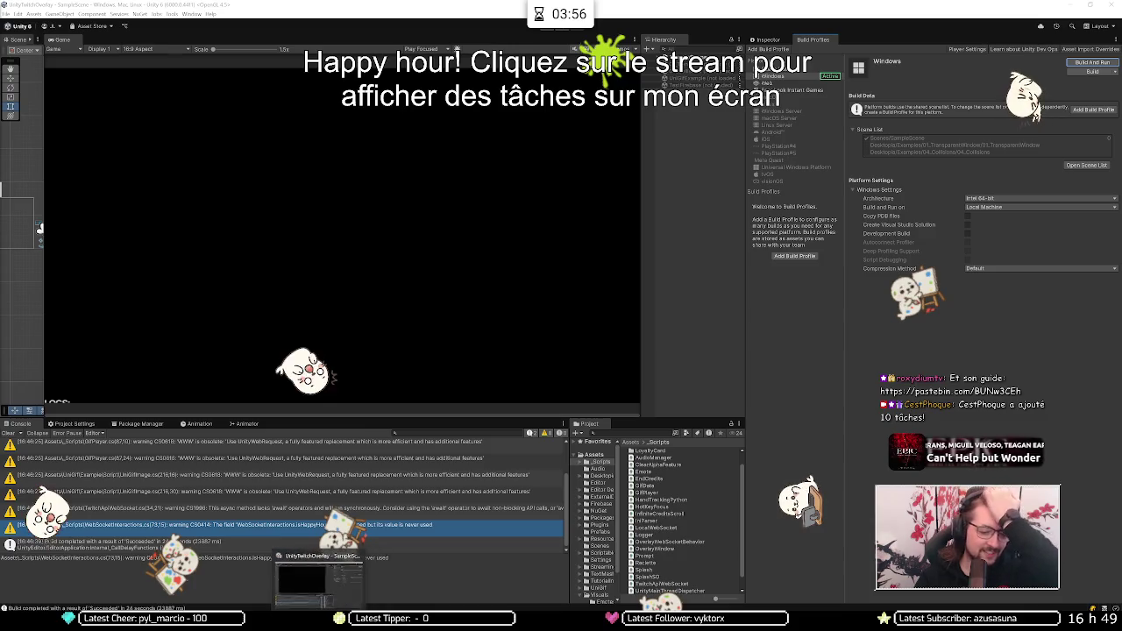
# Step: Replace the reset-credits date format 'YYYYmmDD' on line 317 with 'yyyyMMdd'
pyautogui.hotkey('alt', 'Tab')
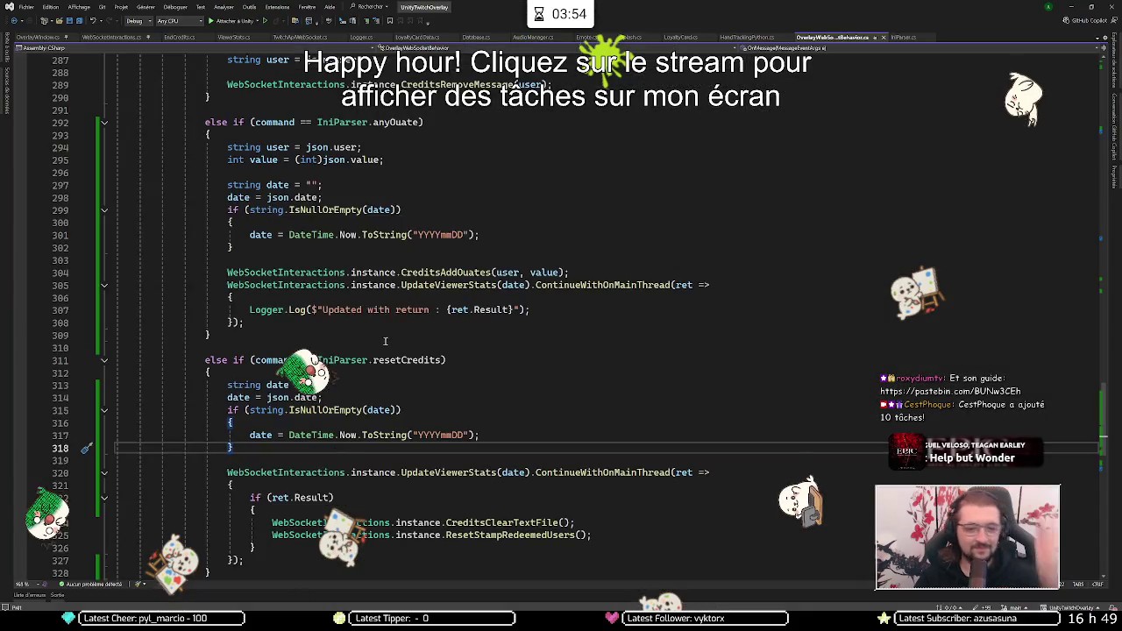
pyautogui.doubleClick(433, 434)
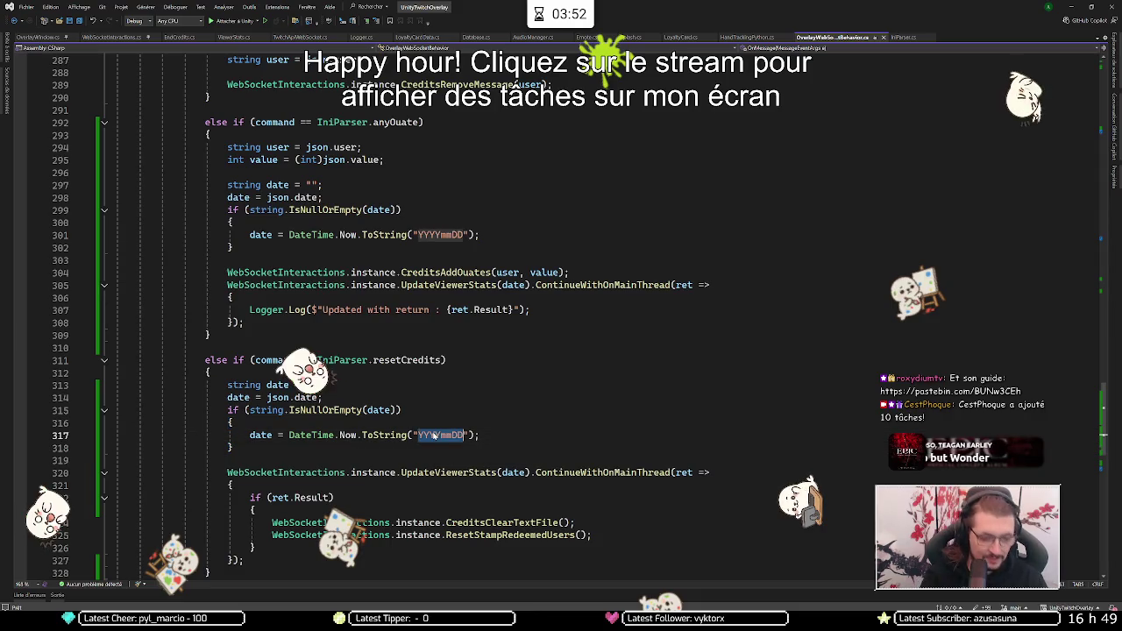
pyautogui.write('yyyyMMdd')
pyautogui.press('Escape')
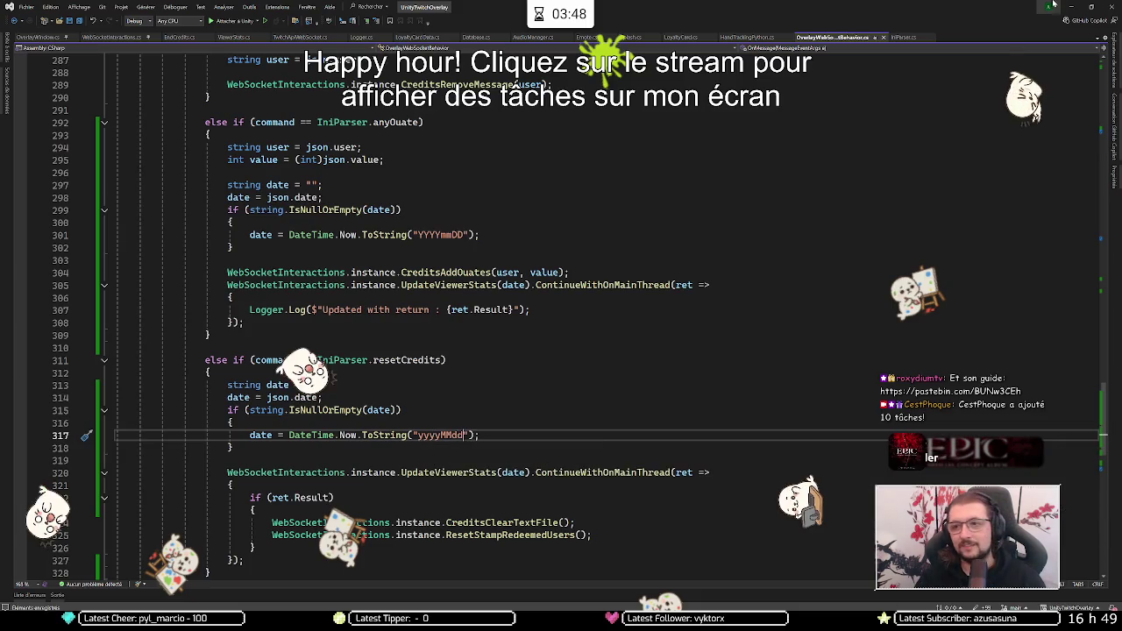
pyautogui.click(1067, 6)
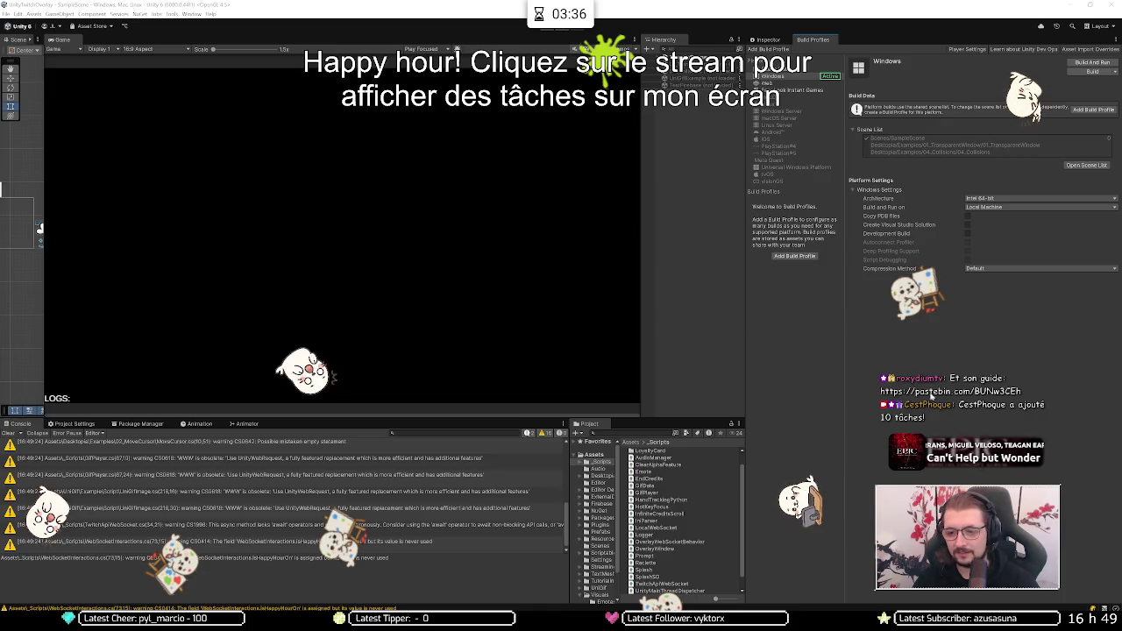
# Step: Run Build And Run for the Windows player, with the Builds folder as destination
pyautogui.click(1093, 64)
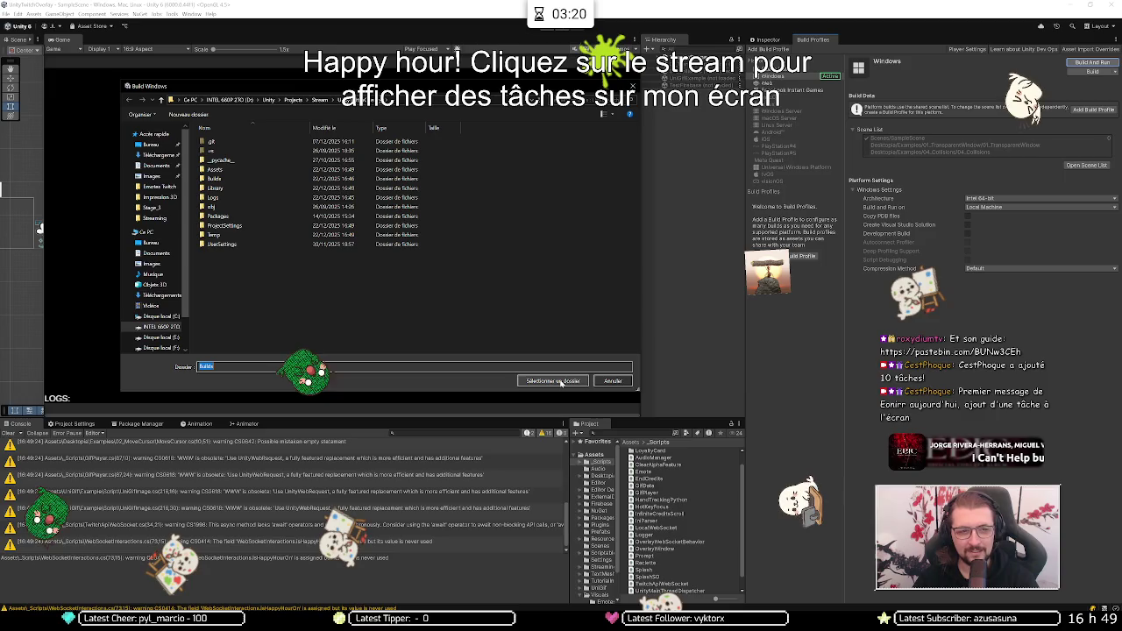
pyautogui.click(562, 382)
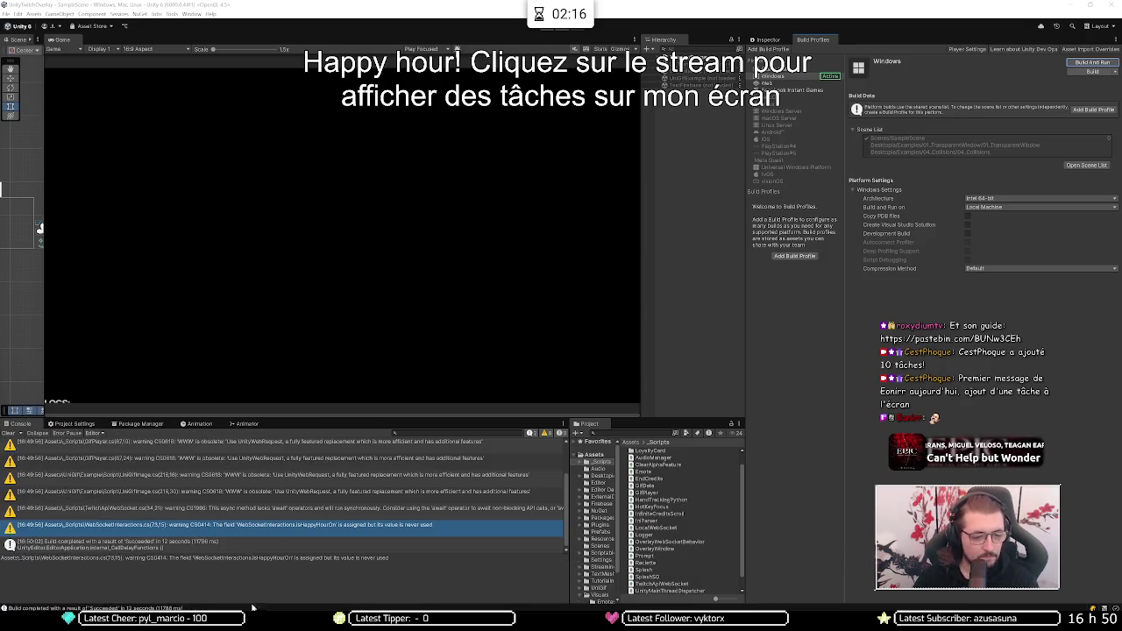
# Step: Bring up the Firebase console tab and open the LoyaltyCards collection
pyautogui.moveTo(88, 623)
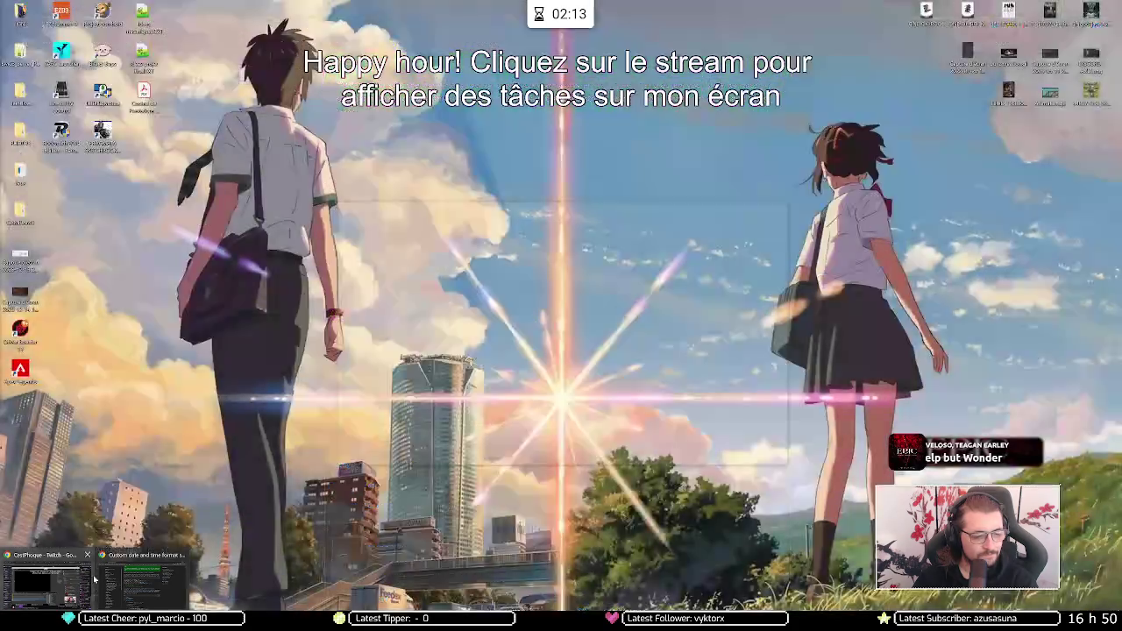
pyautogui.click(140, 579)
pyautogui.click(85, 8)
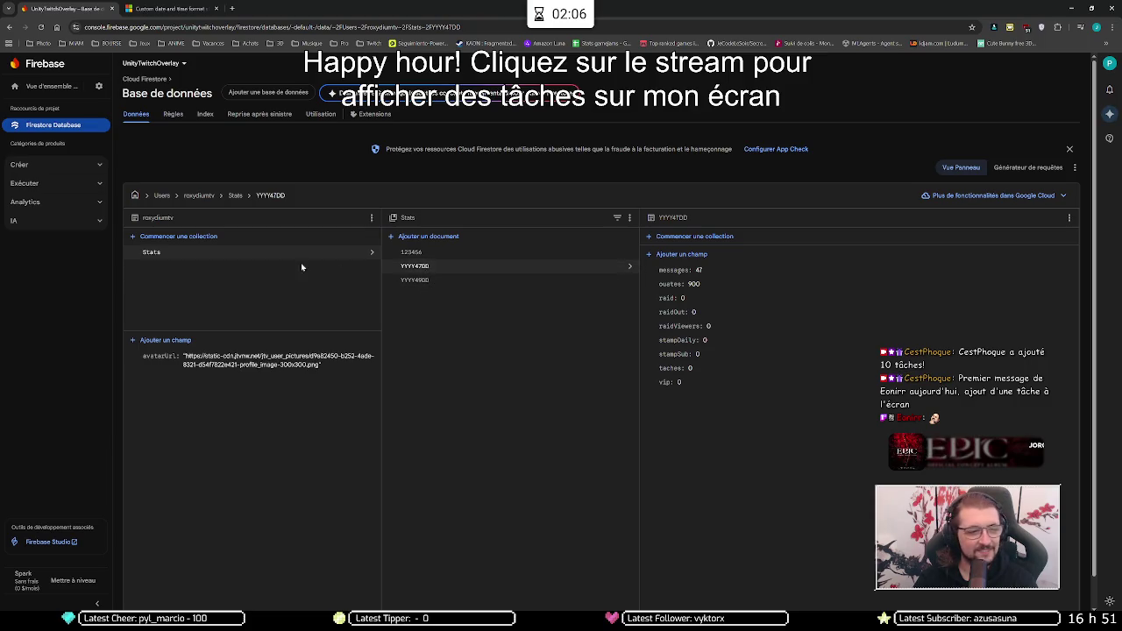
pyautogui.click(165, 195)
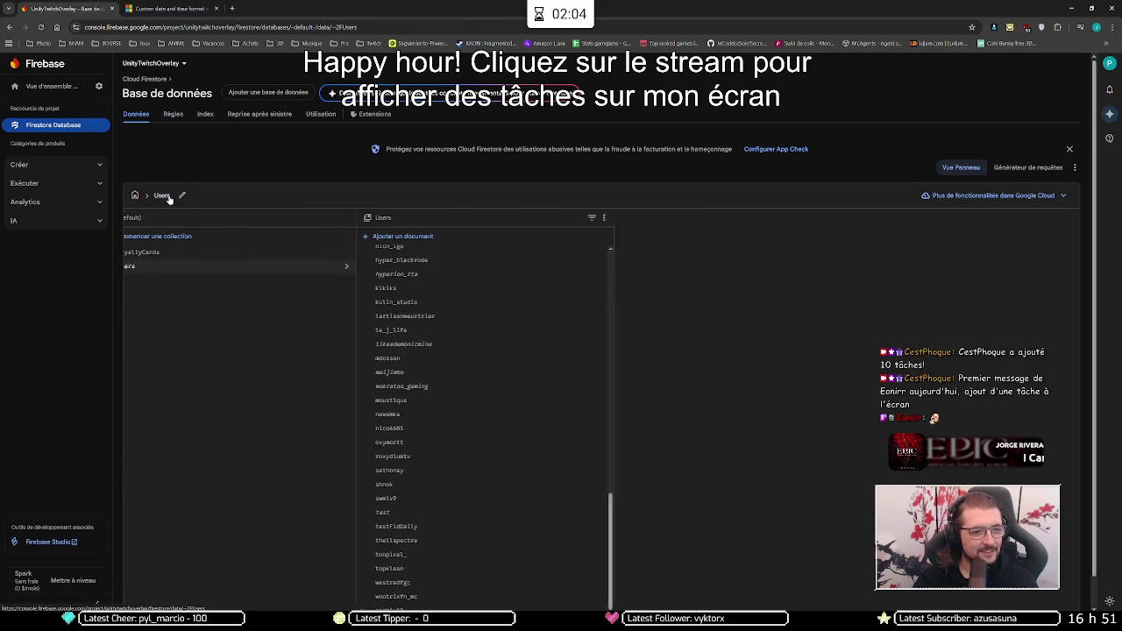
pyautogui.click(178, 254)
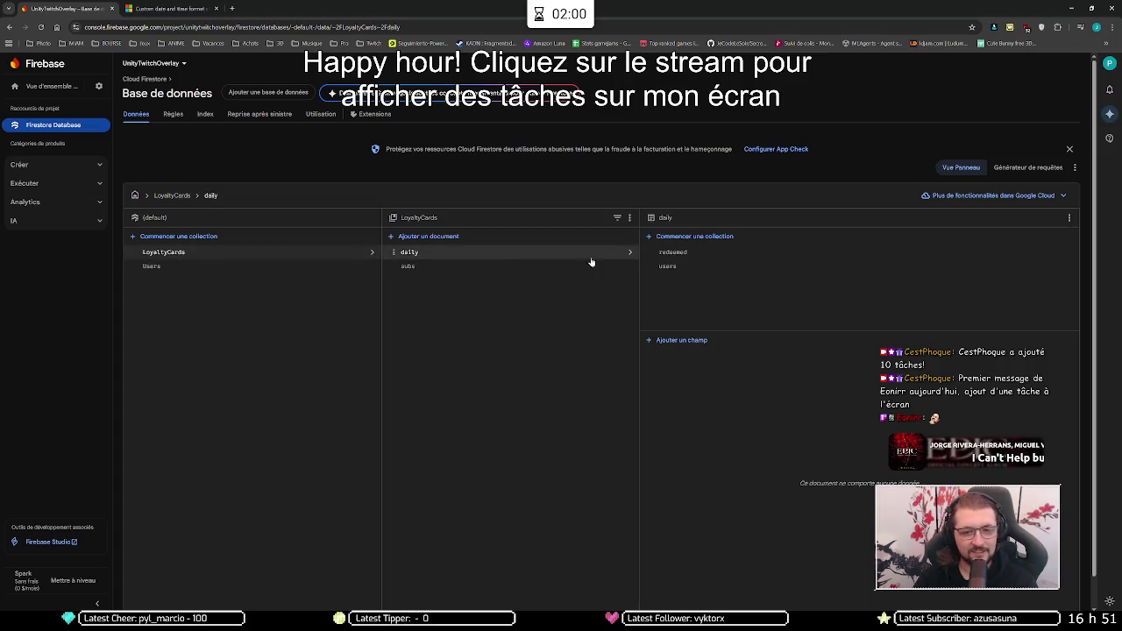
# Step: Review one viewer's daily loyalty card document, then reopen the Users collection from the root
pyautogui.click(668, 265)
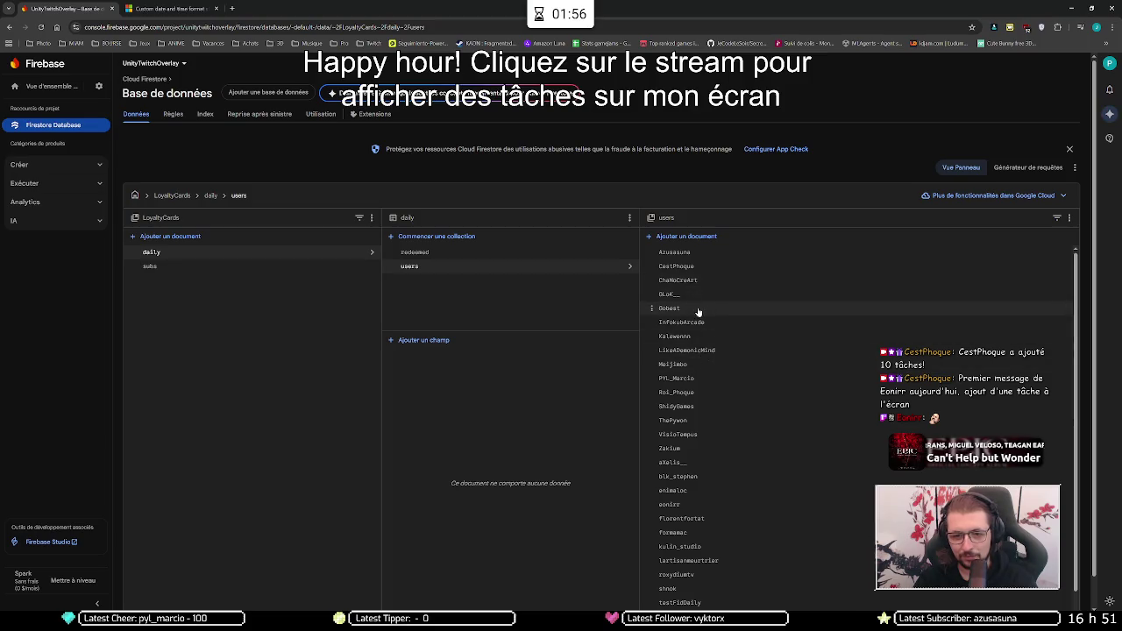
pyautogui.click(694, 507)
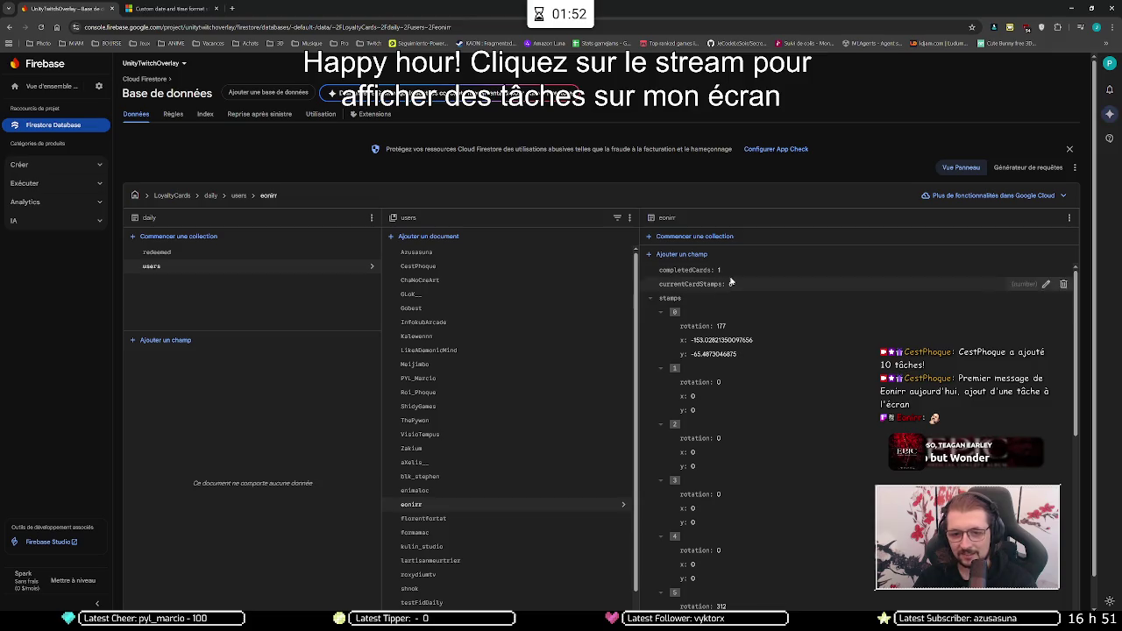
pyautogui.scroll(-5, 747, 400)
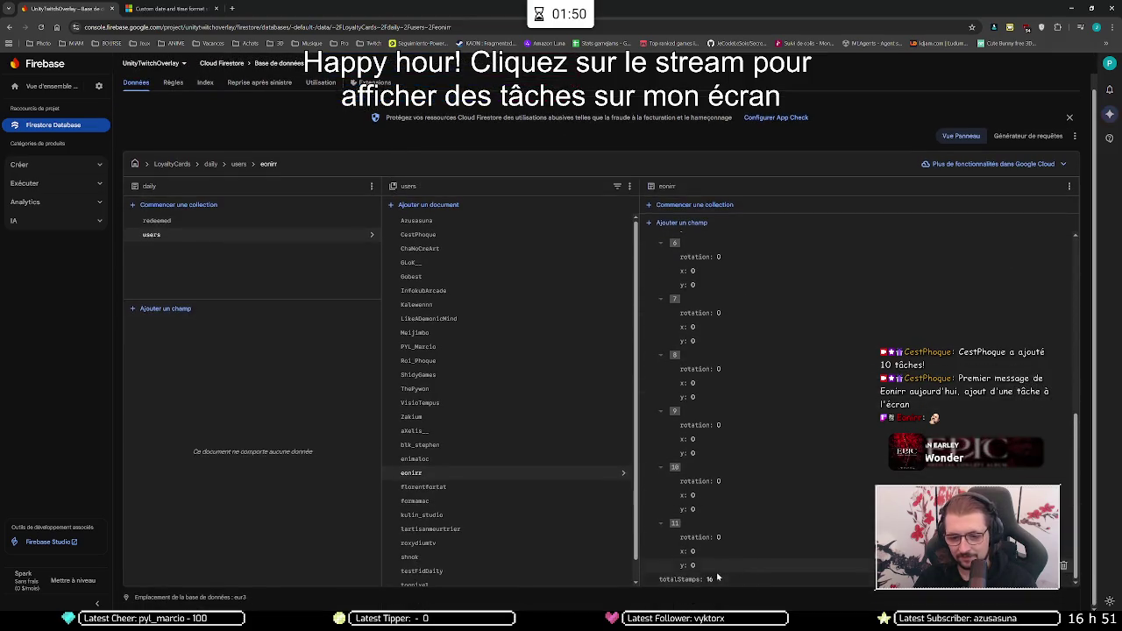
pyautogui.scroll(7, 759, 421)
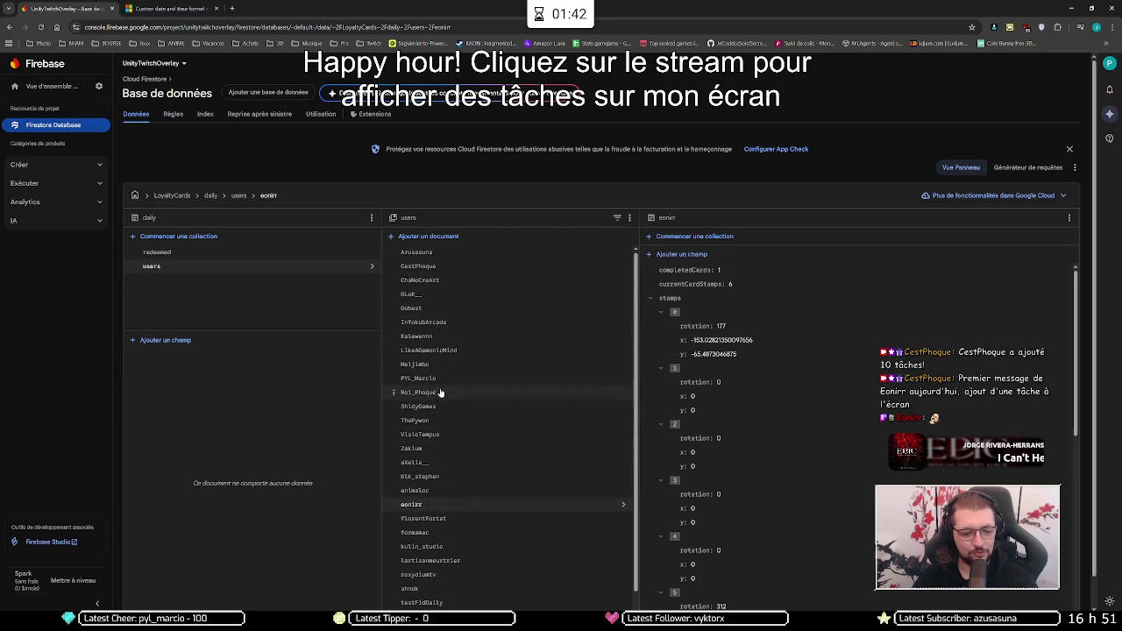
pyautogui.scroll(-1, 509, 399)
pyautogui.scroll(1, 505, 392)
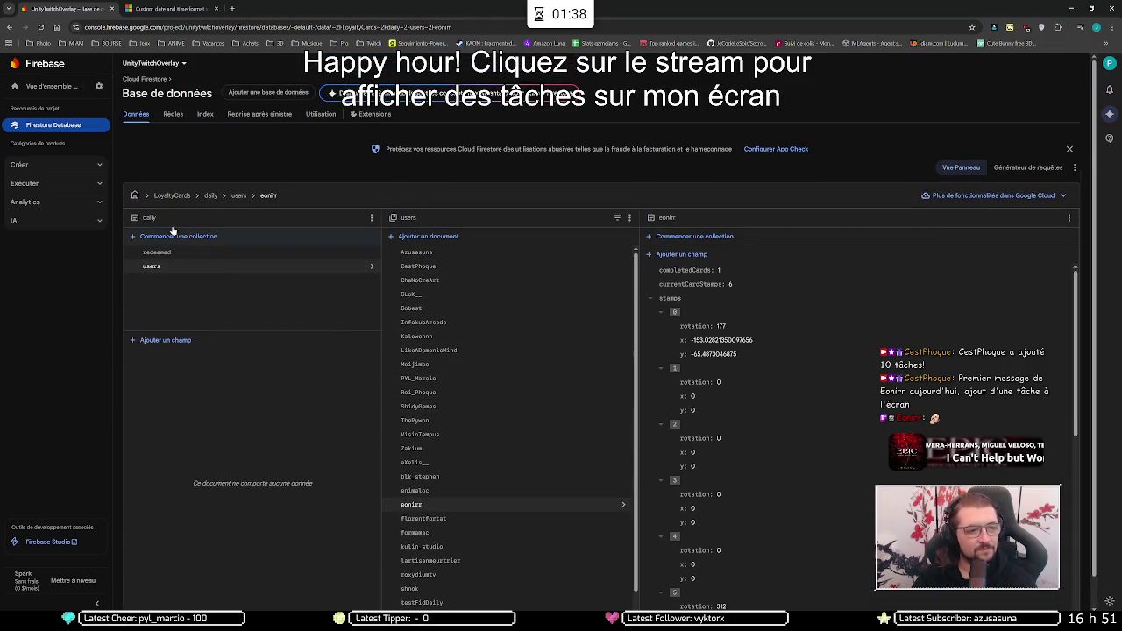
pyautogui.click(173, 196)
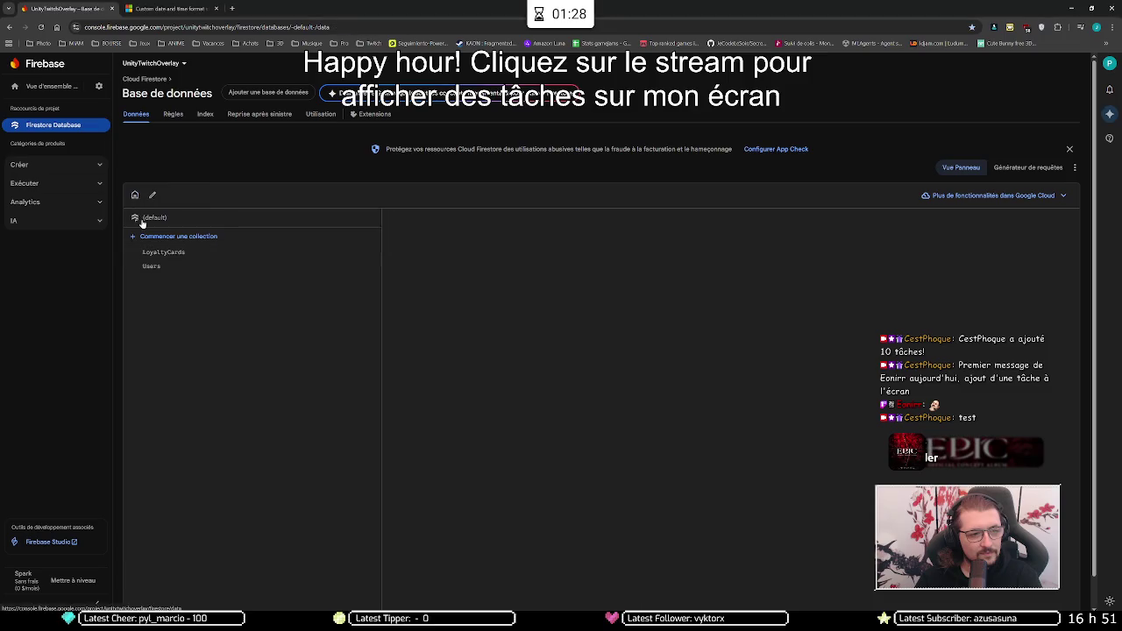
pyautogui.click(160, 267)
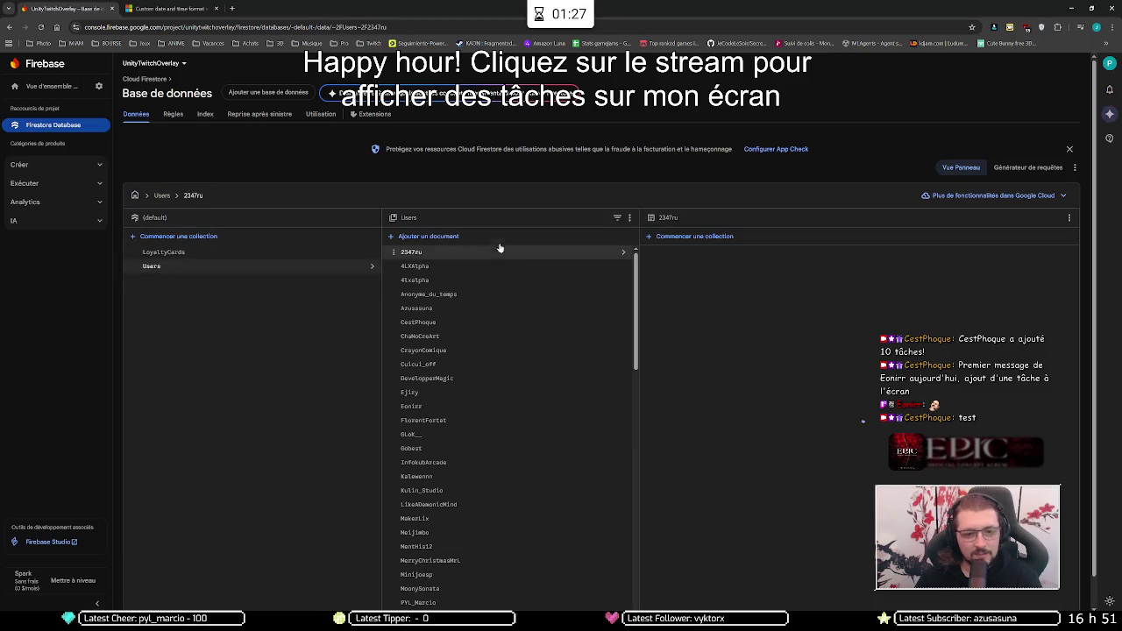
# Step: Open a viewer's Stats subcollection and reload the Firebase console
pyautogui.click(449, 322)
pyautogui.click(690, 255)
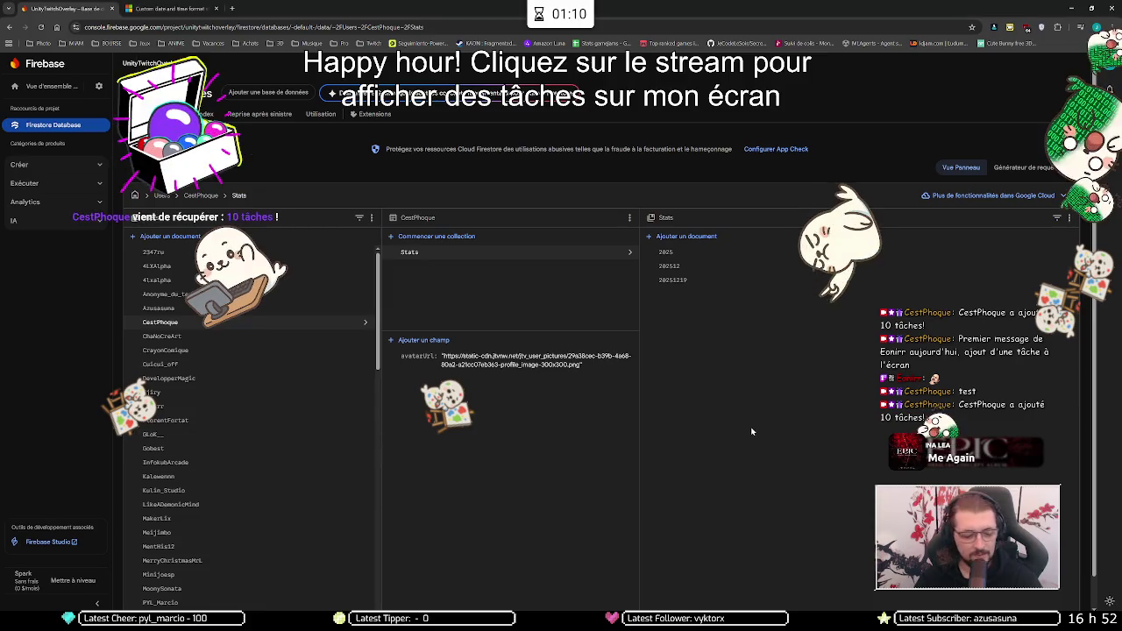
pyautogui.press('F5')
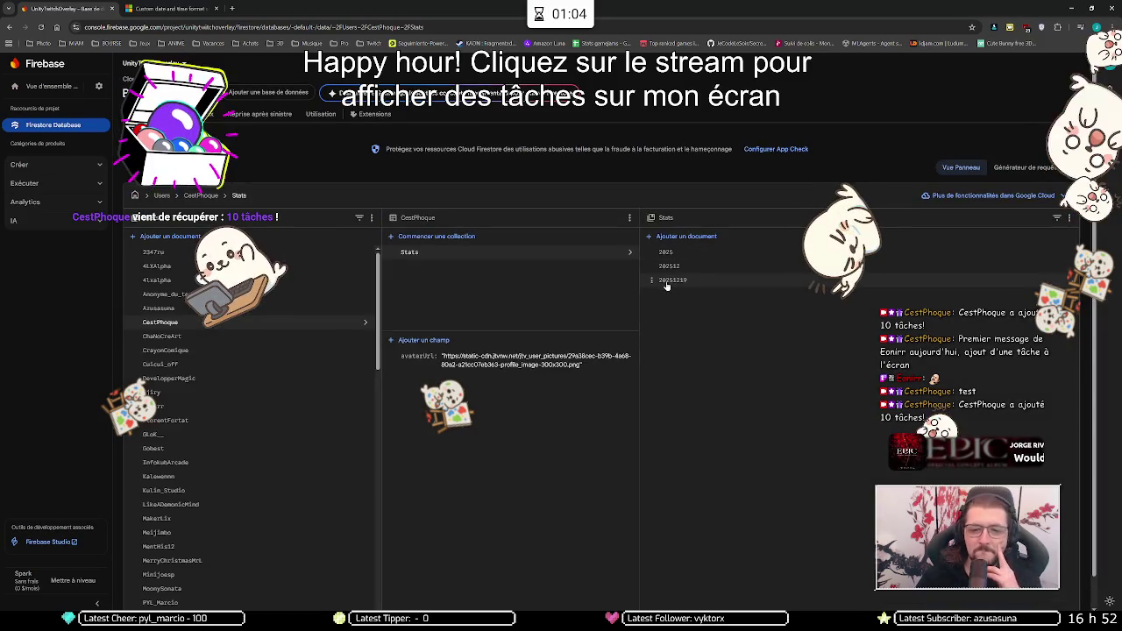
pyautogui.scroll(-3, 216, 369)
pyautogui.scroll(-1, 189, 496)
# Step: Open the lowercase-named viewer's Stats document YYYY51DD showing 1600 ouates
pyautogui.click(179, 518)
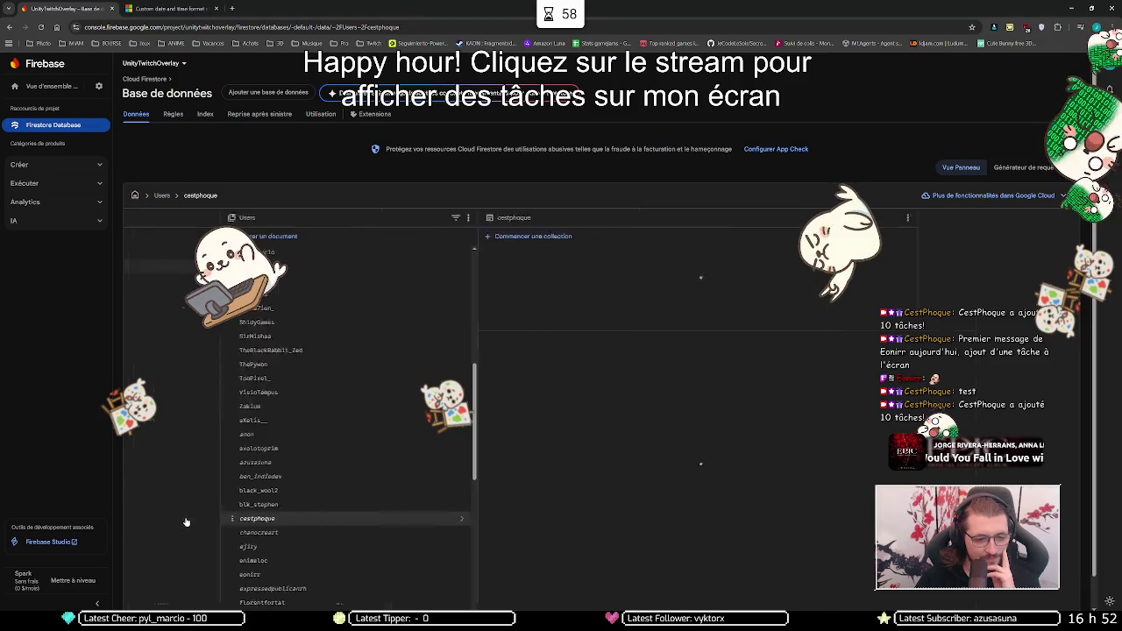
pyautogui.click(682, 253)
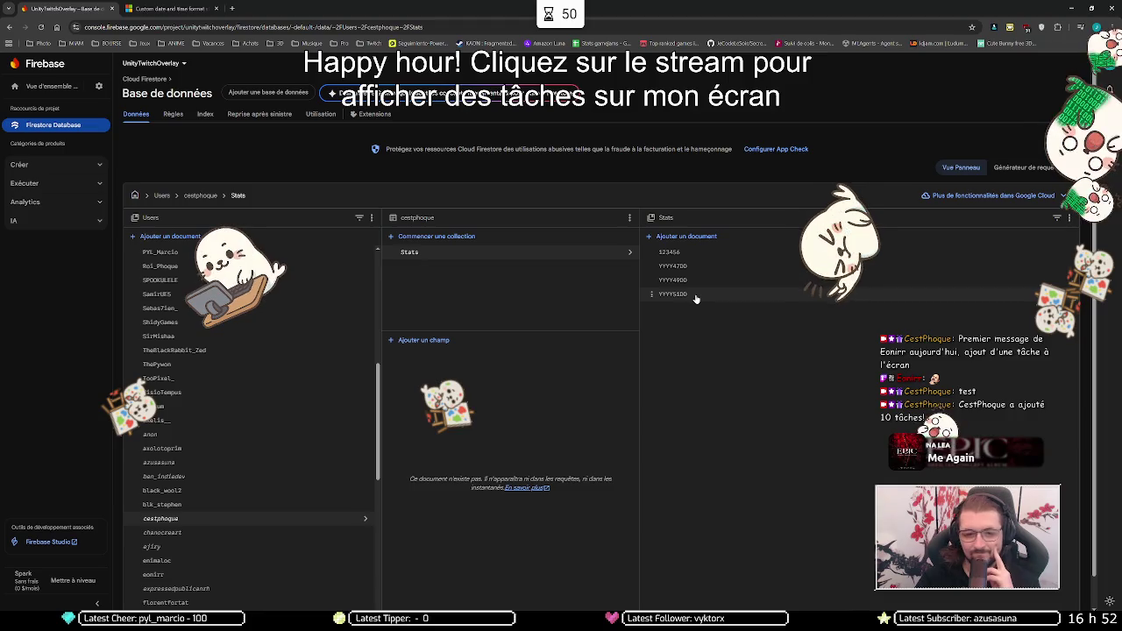
pyautogui.click(683, 295)
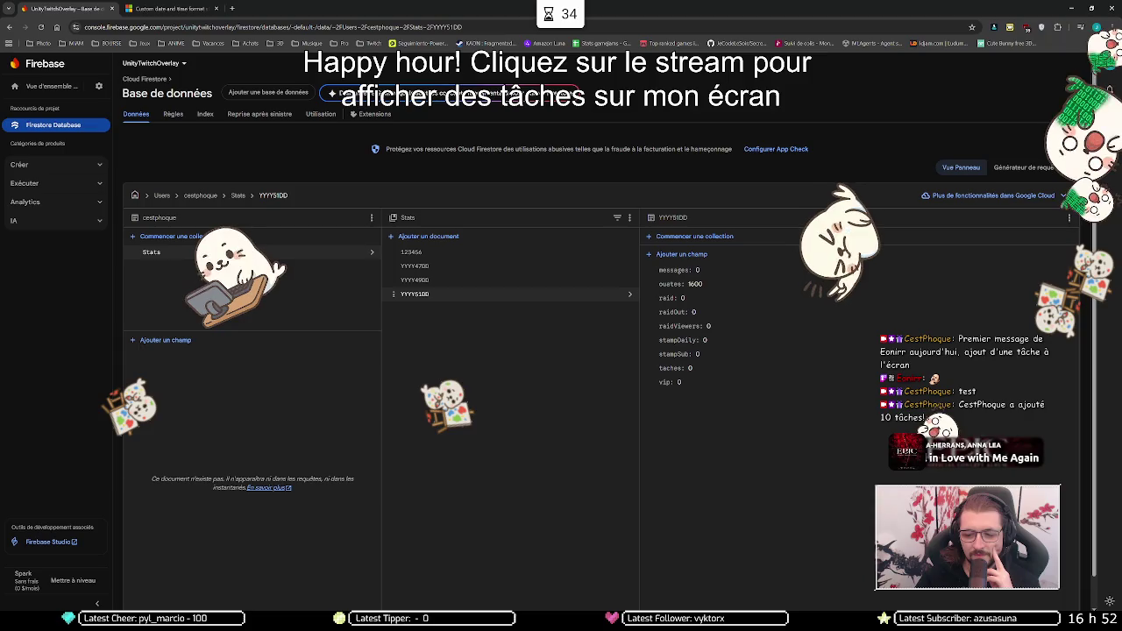
pyautogui.hotkey('alt', 'Tab')
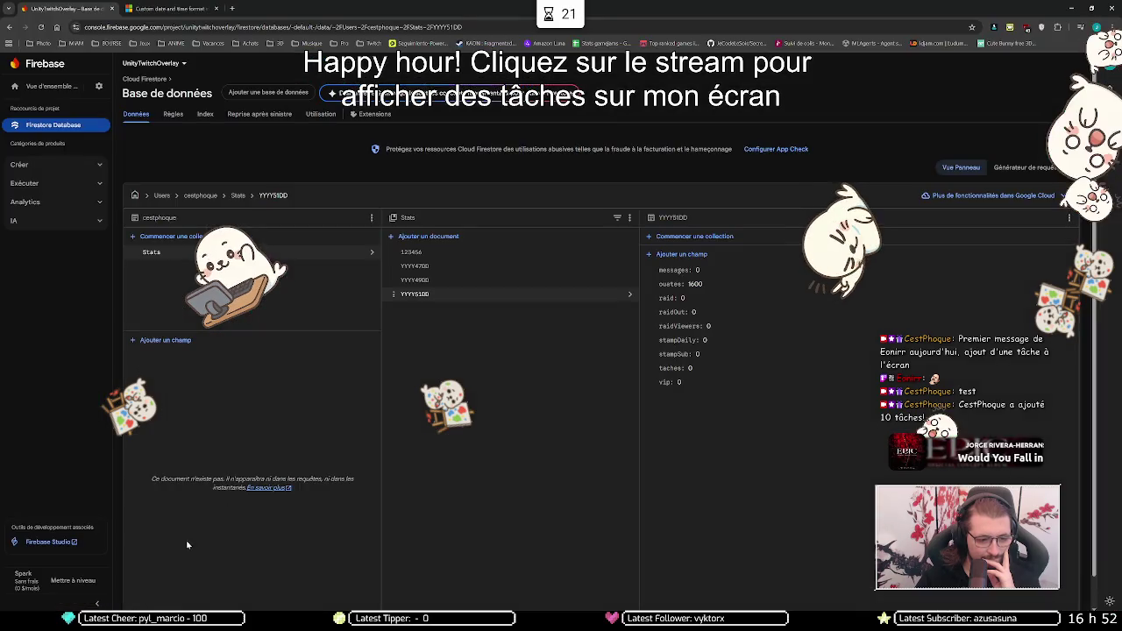
pyautogui.click(123, 605)
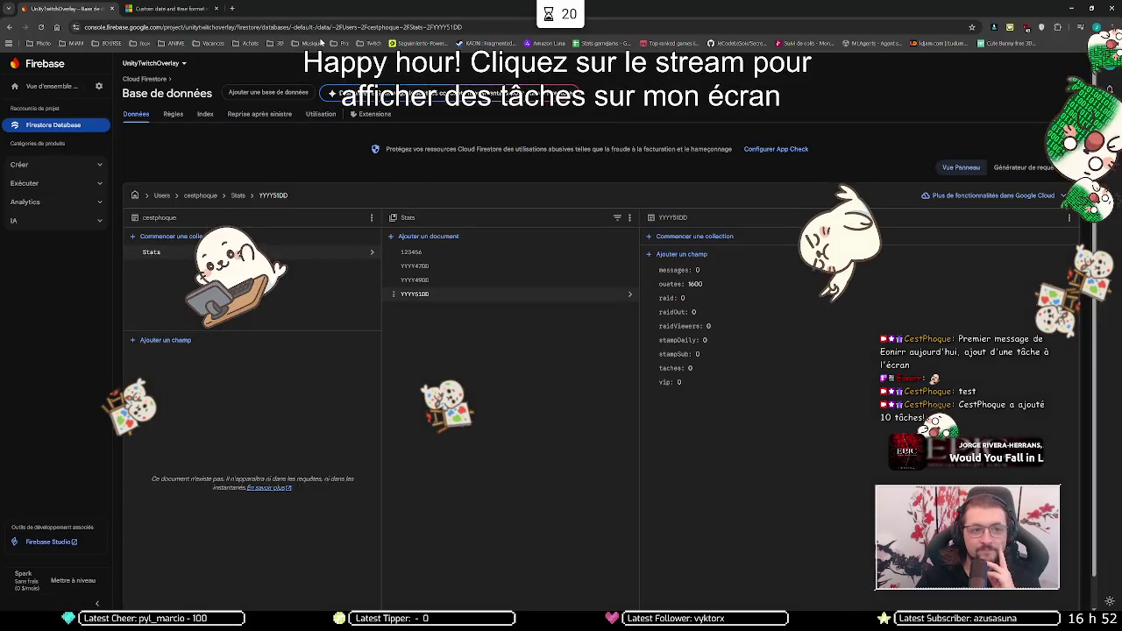
pyautogui.click(171, 8)
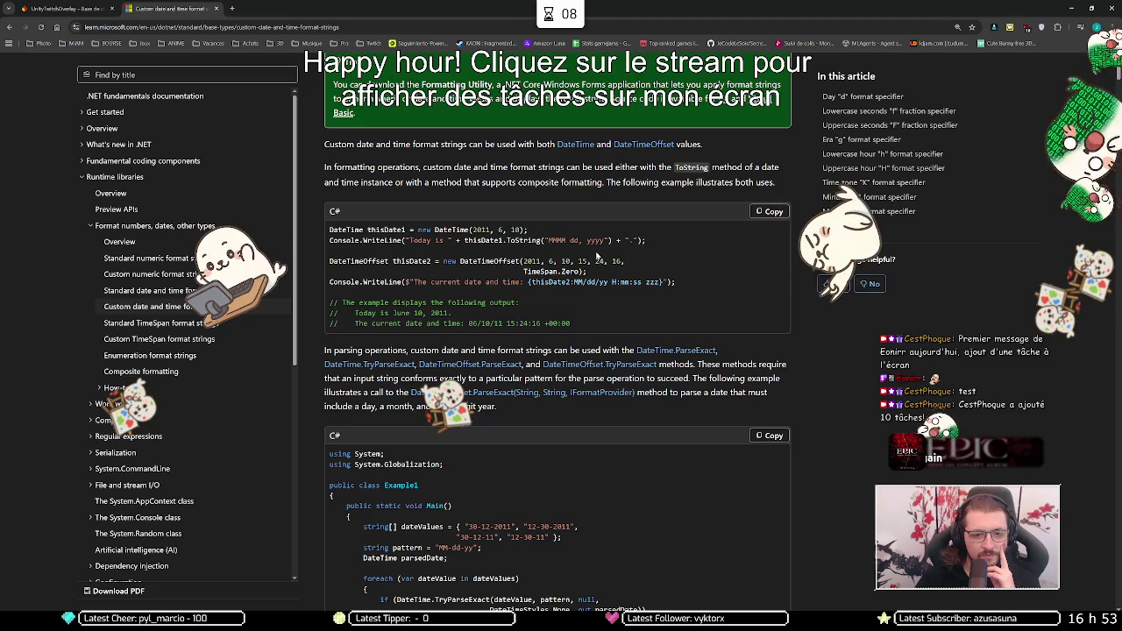
# Step: Read down to the date-parsing example and format table, then bring back the UnityTwitchOverlay code
pyautogui.scroll(-4, 598, 256)
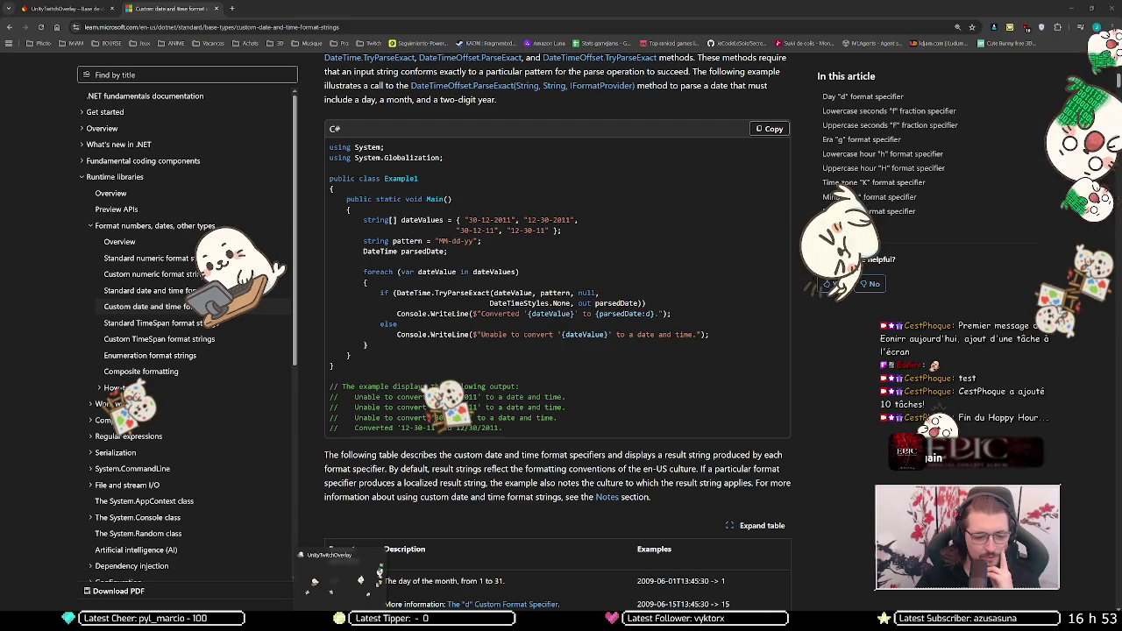
pyautogui.click(361, 580)
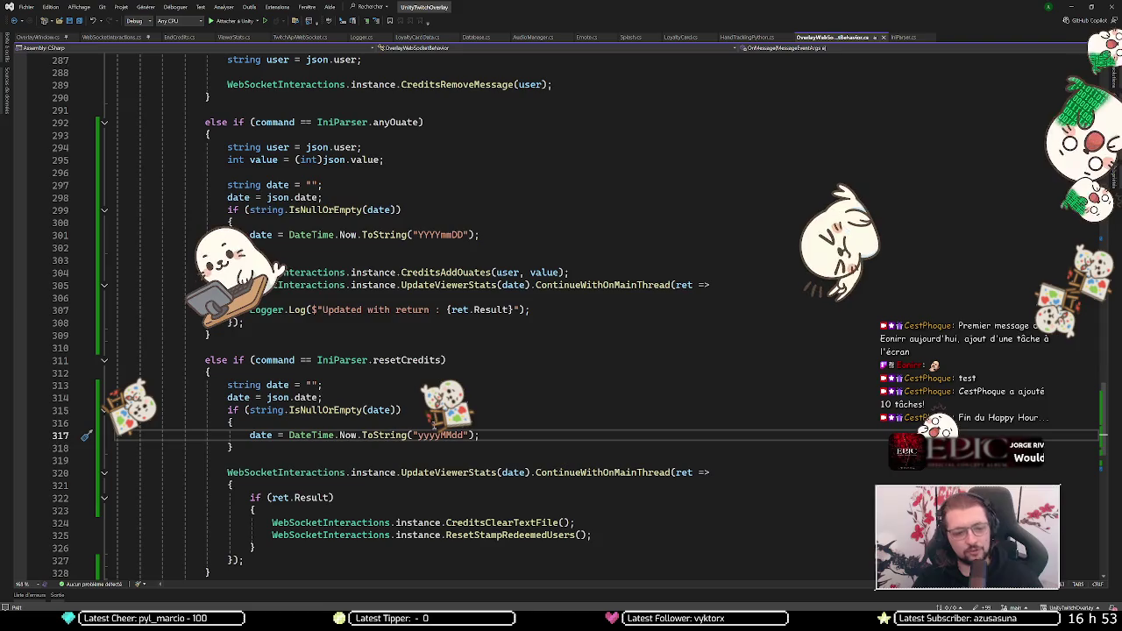
# Step: Replace 'YYYYmmDD' on line 301 with 'yyyyMMdd', then minimize Visual Studio and Chrome
pyautogui.doubleClick(433, 235)
pyautogui.write('yyyyMMdd')
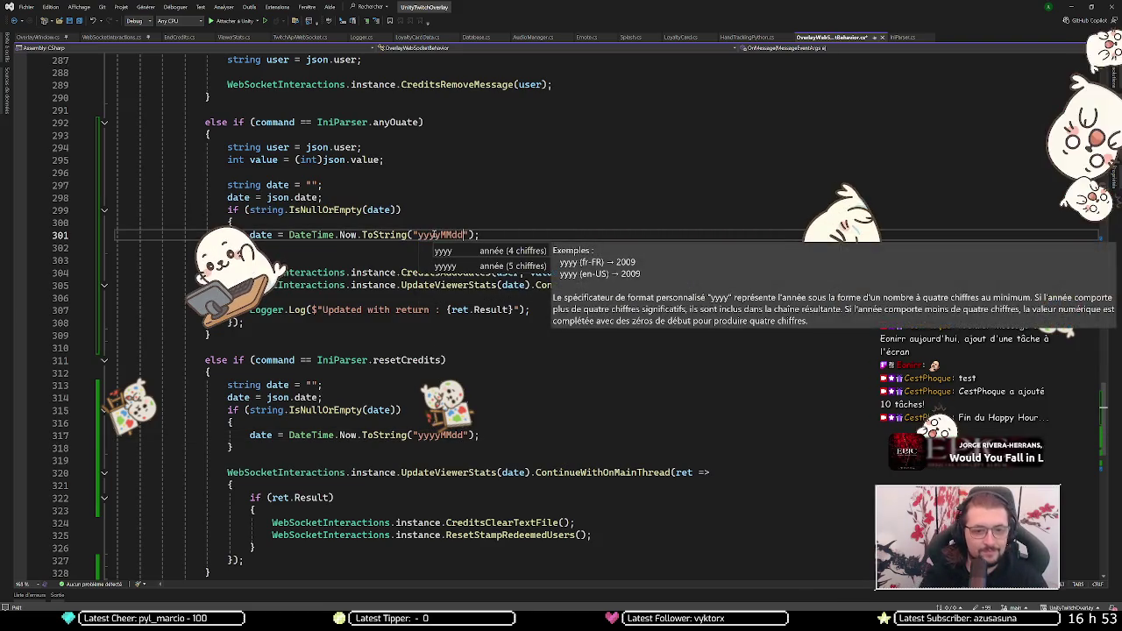
pyautogui.click(1071, 7)
pyautogui.click(1071, 7)
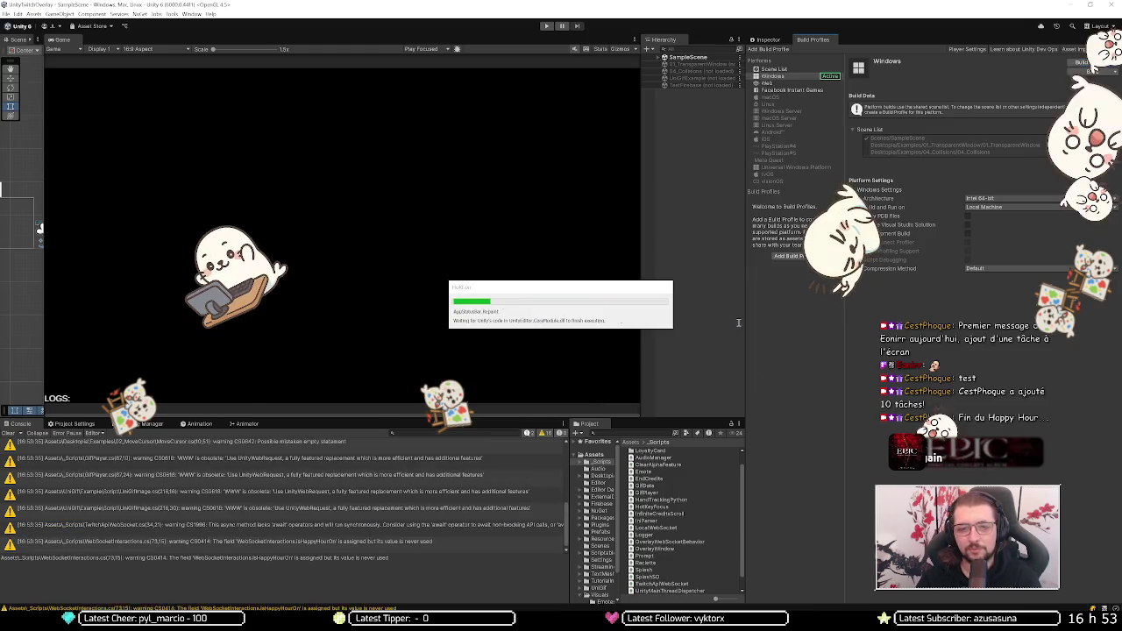
# Step: Build the overlay's Windows player into the confirmed output folder, then show the Firestore tab
pyautogui.click(1083, 64)
pyautogui.click(551, 382)
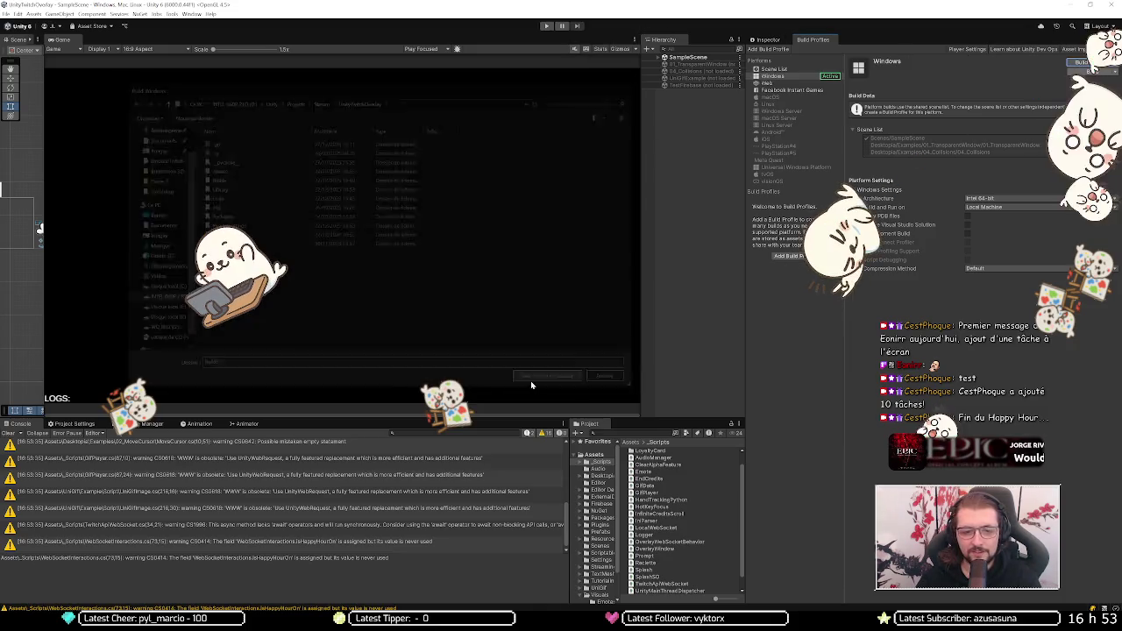
pyautogui.moveTo(345, 600)
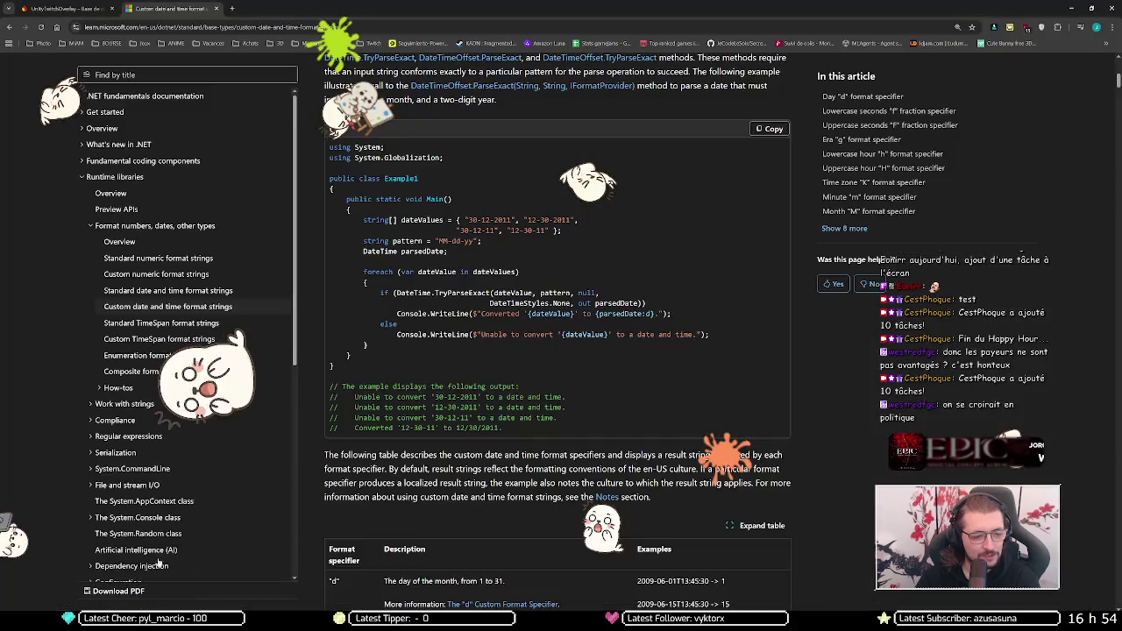
pyautogui.hotkey('alt', 'Tab')
pyautogui.click(83, 6)
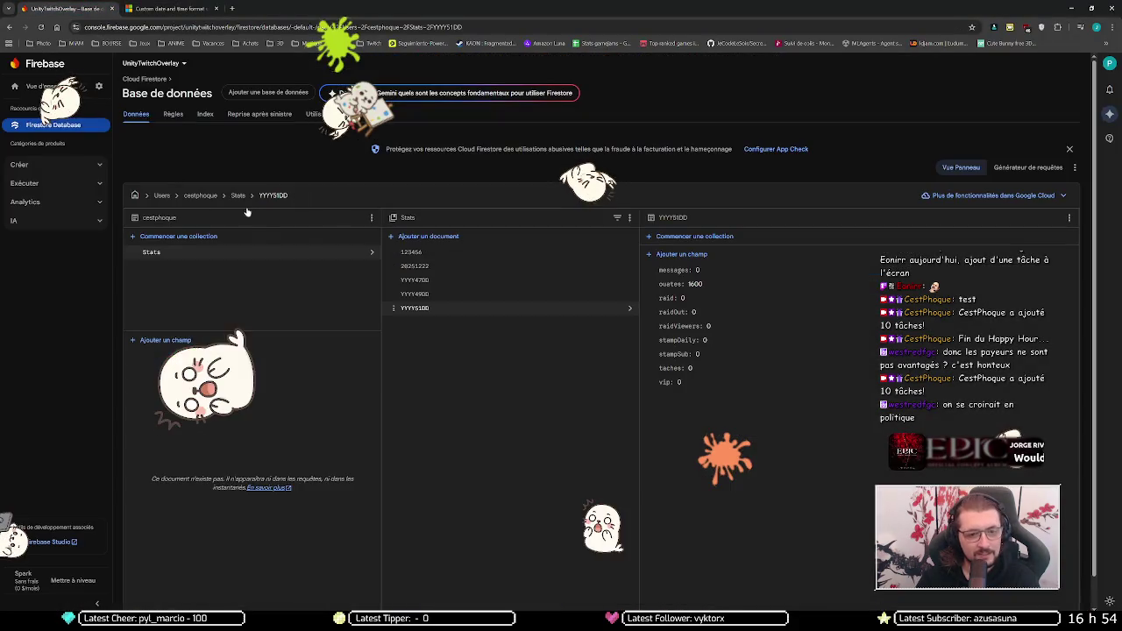
# Step: Open Stats document 20251222 showing 2400 ouates, then minimize the browser
pyautogui.click(425, 265)
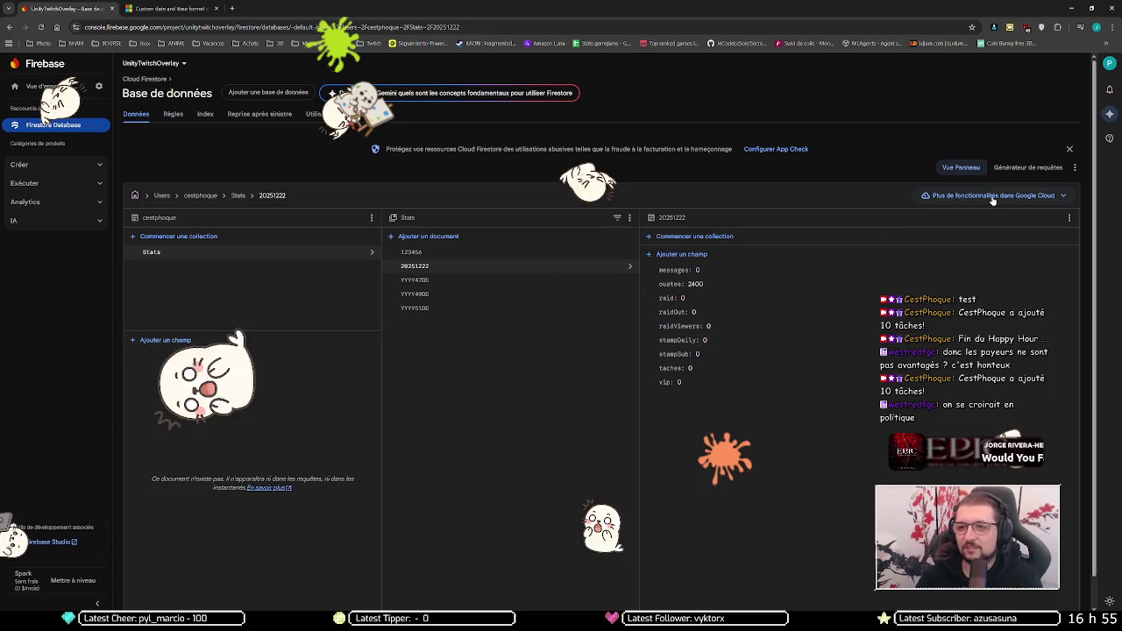
pyautogui.click(1071, 8)
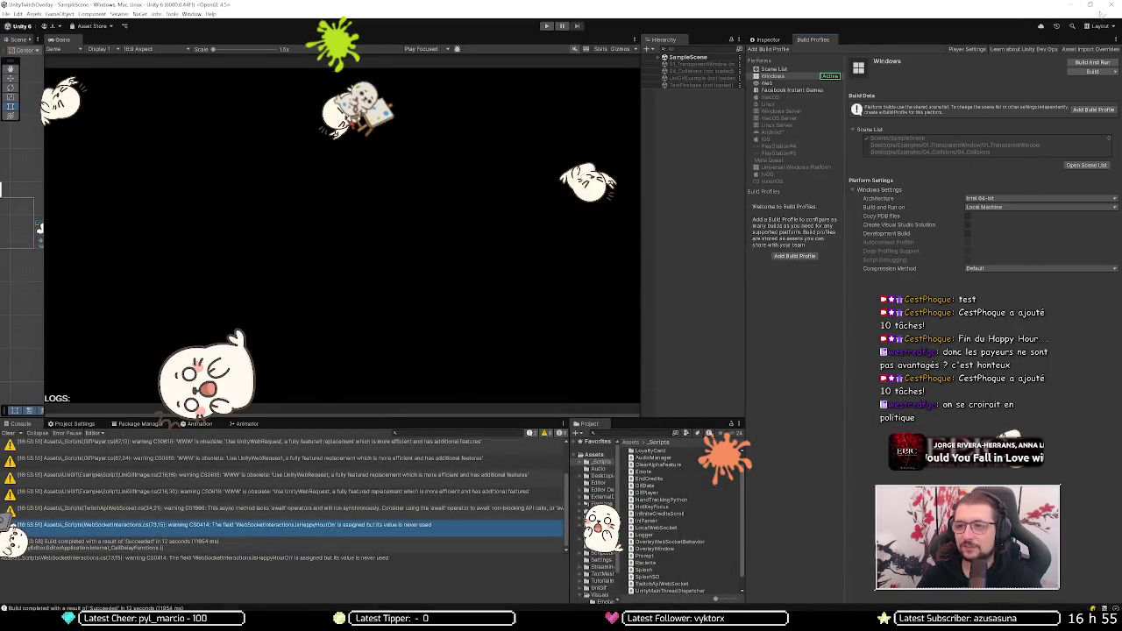
# Step: Close the overlay project, hide Unity Hub, stop Kaon's Play mode, then open a new browser tab
pyautogui.click(1112, 5)
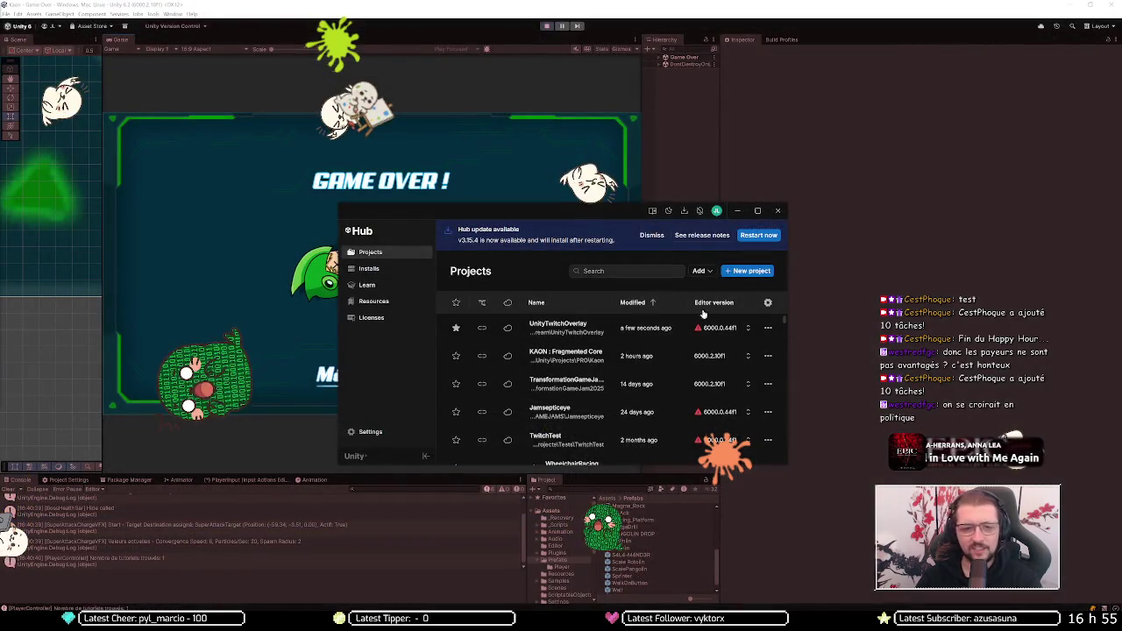
pyautogui.click(738, 210)
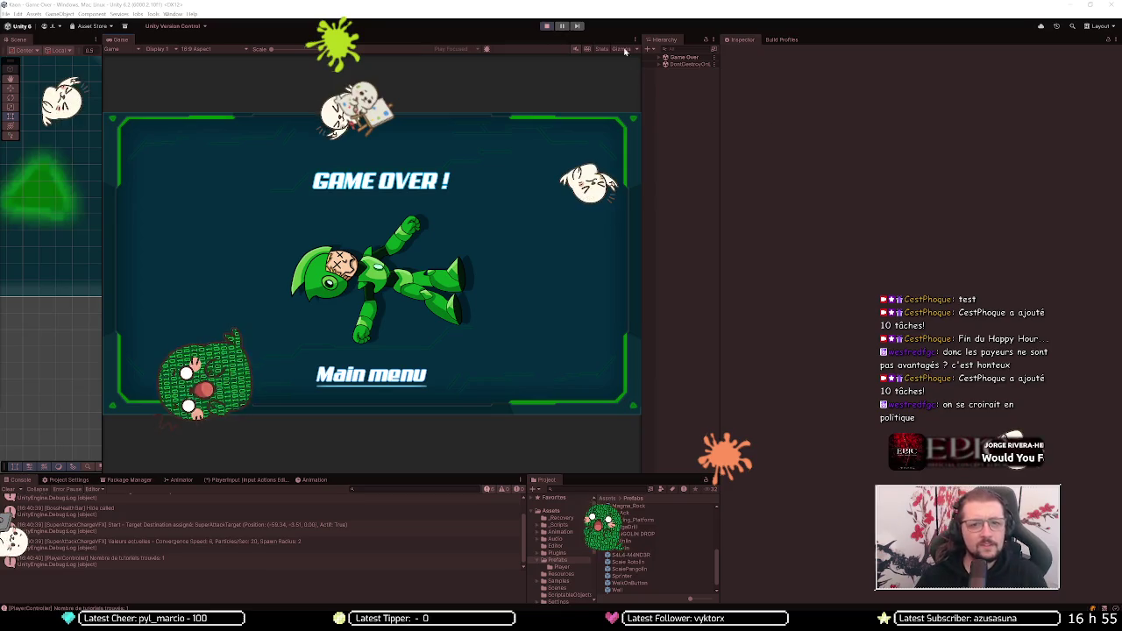
pyautogui.click(546, 26)
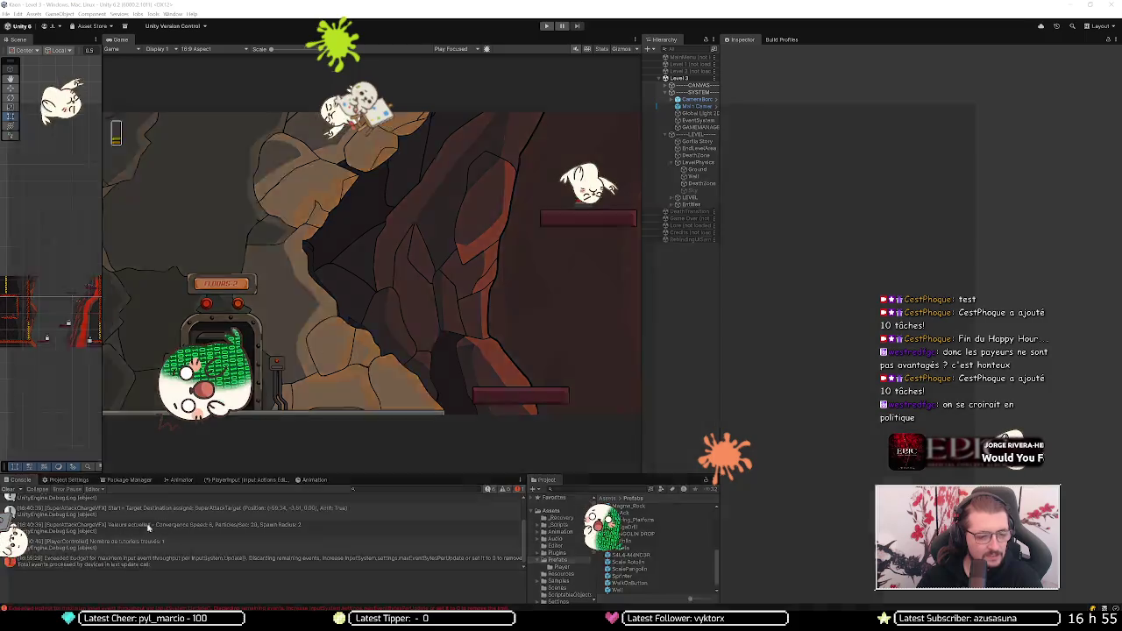
pyautogui.hotkey('alt', 'Tab')
pyautogui.click(234, 9)
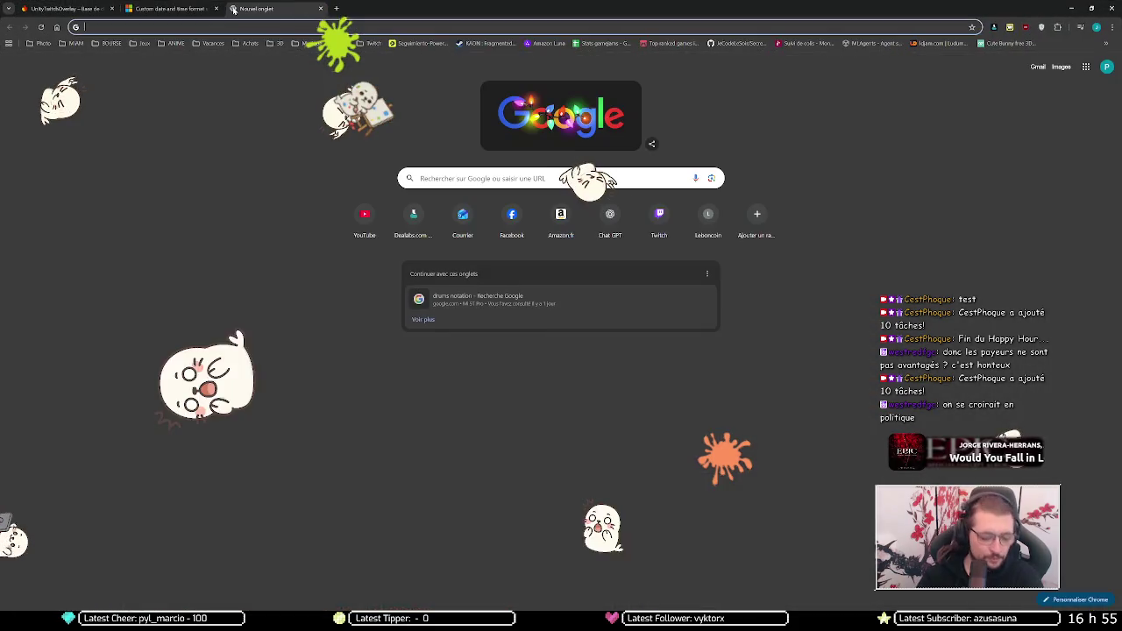
# Step: Go to the KAON Miro board by entering 'miro' and taking the suggested board URL
pyautogui.write('miro')
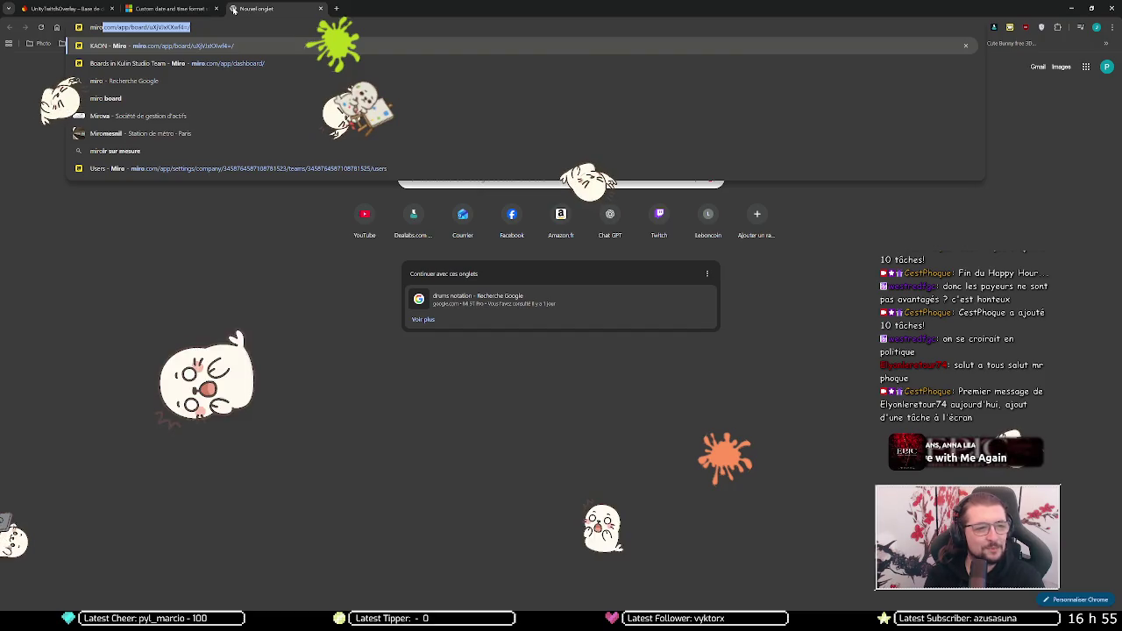
pyautogui.press('Return')
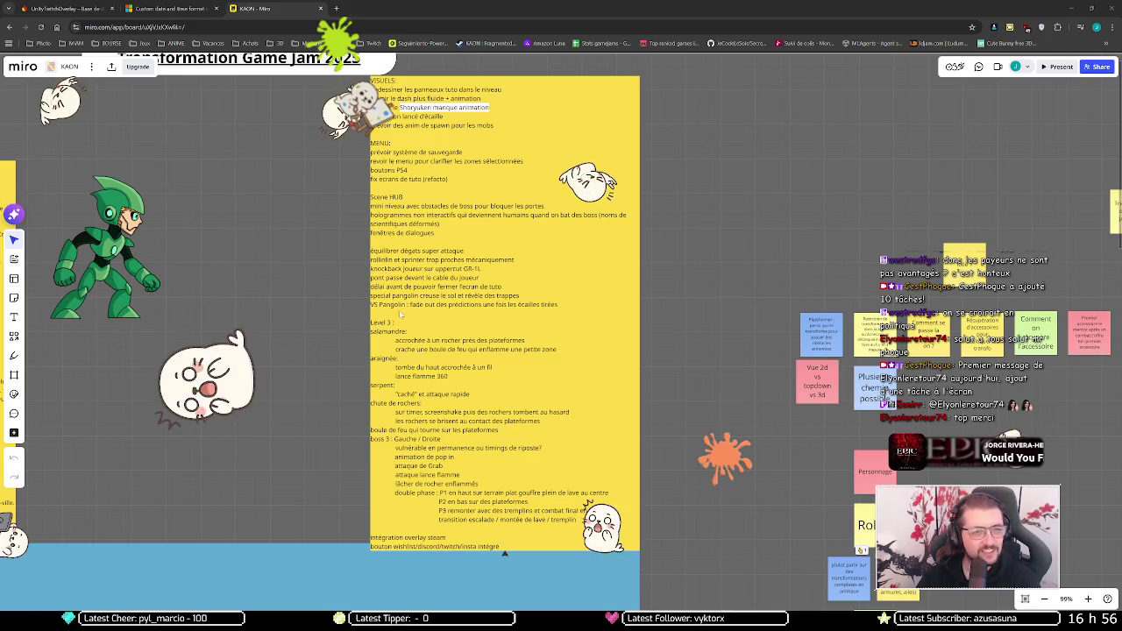
# Step: Read the Level 3 enemy and boss task note on the Miro board, then start Play mode in Unity
pyautogui.scroll(-2, 406, 332)
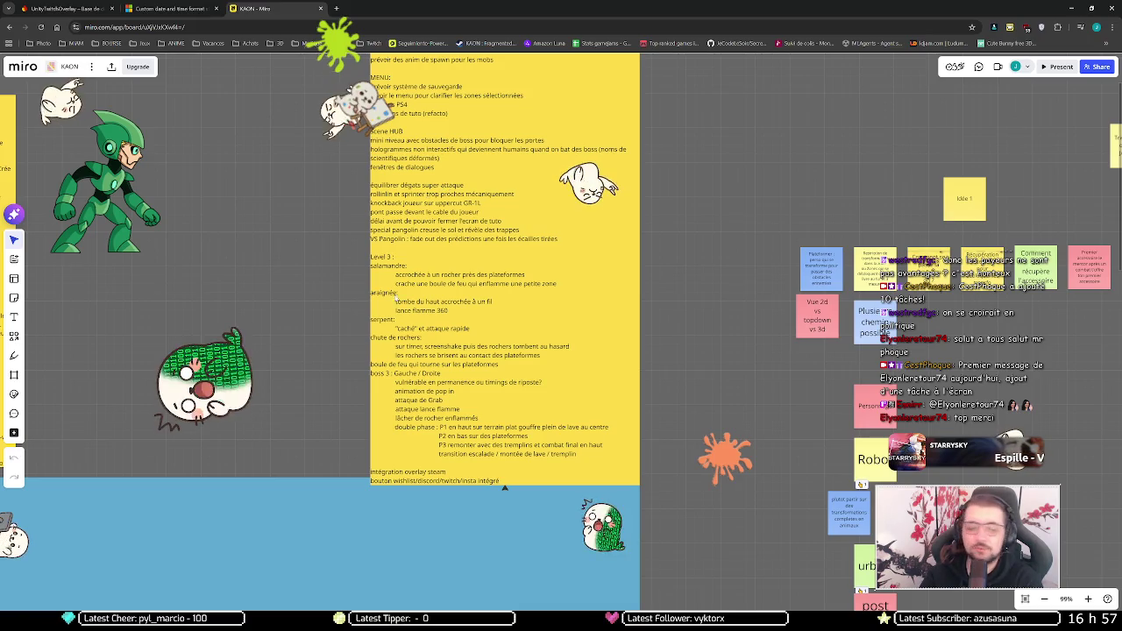
pyautogui.hotkey('alt', 'Tab')
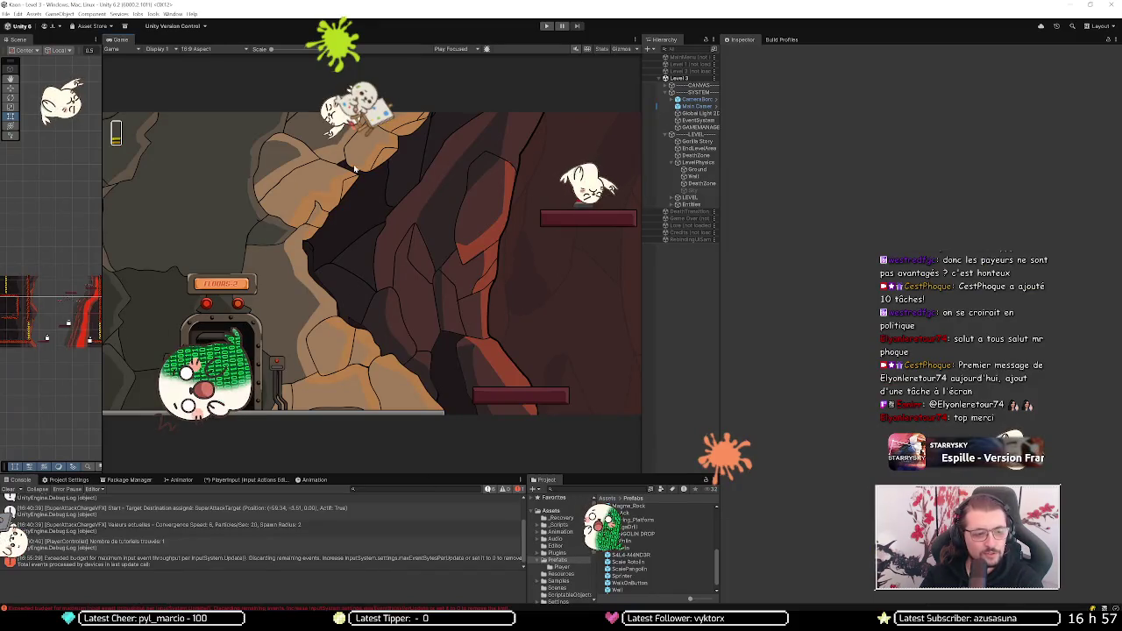
pyautogui.click(544, 26)
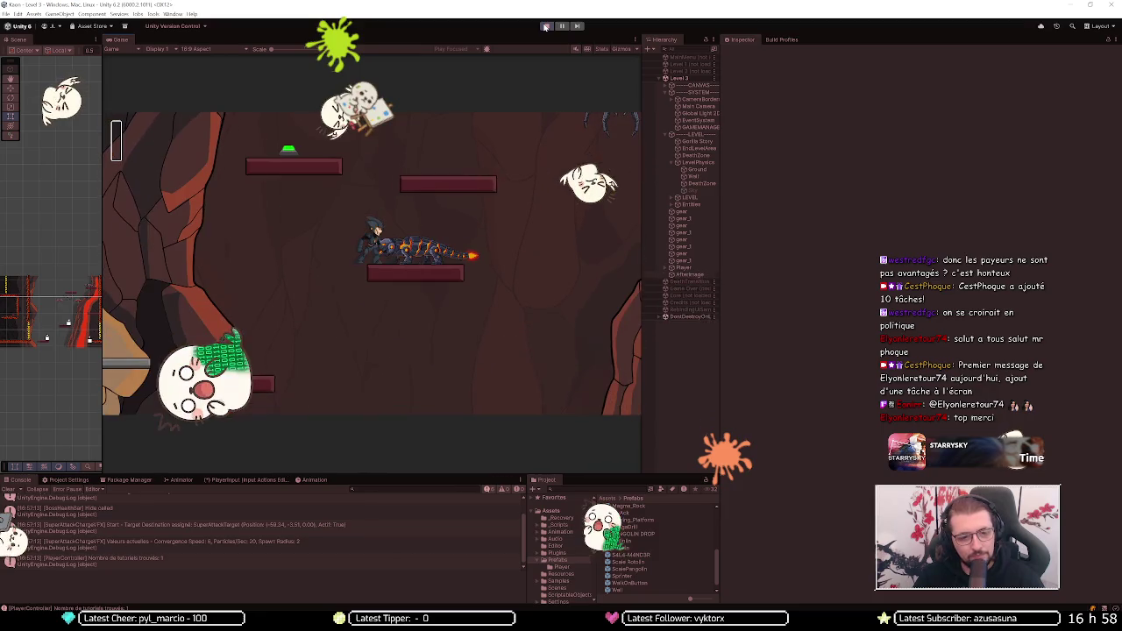
# Step: Jump and steer the player left and right across the Level 3 cave platforms until Game Over
pyautogui.press('space')
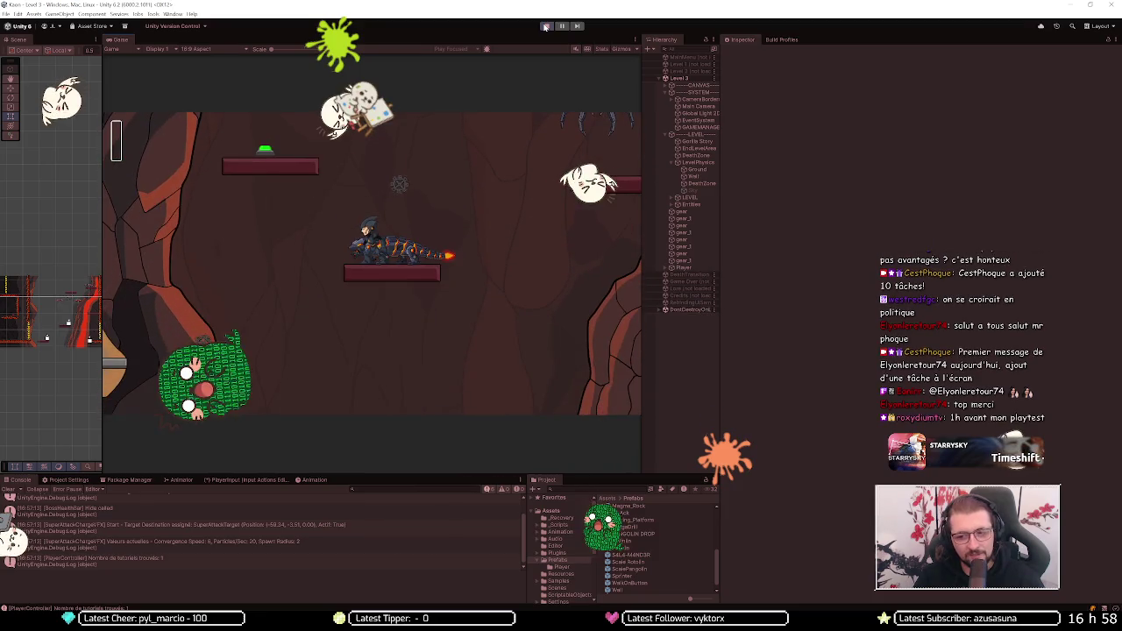
pyautogui.press('Left')
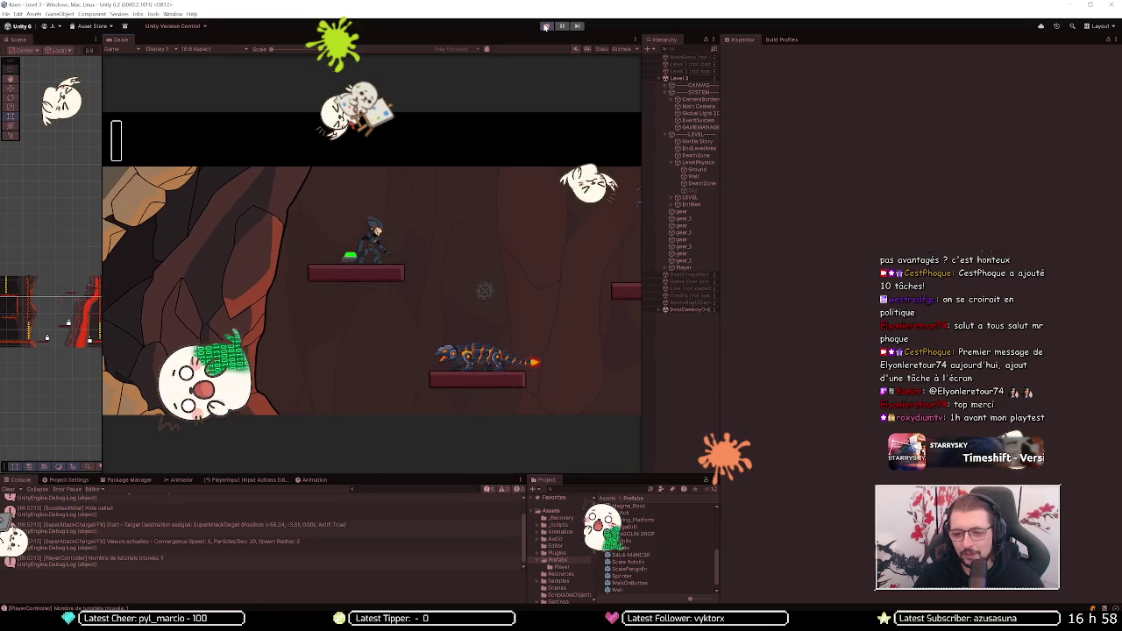
pyautogui.press('space')
pyautogui.press('Right')
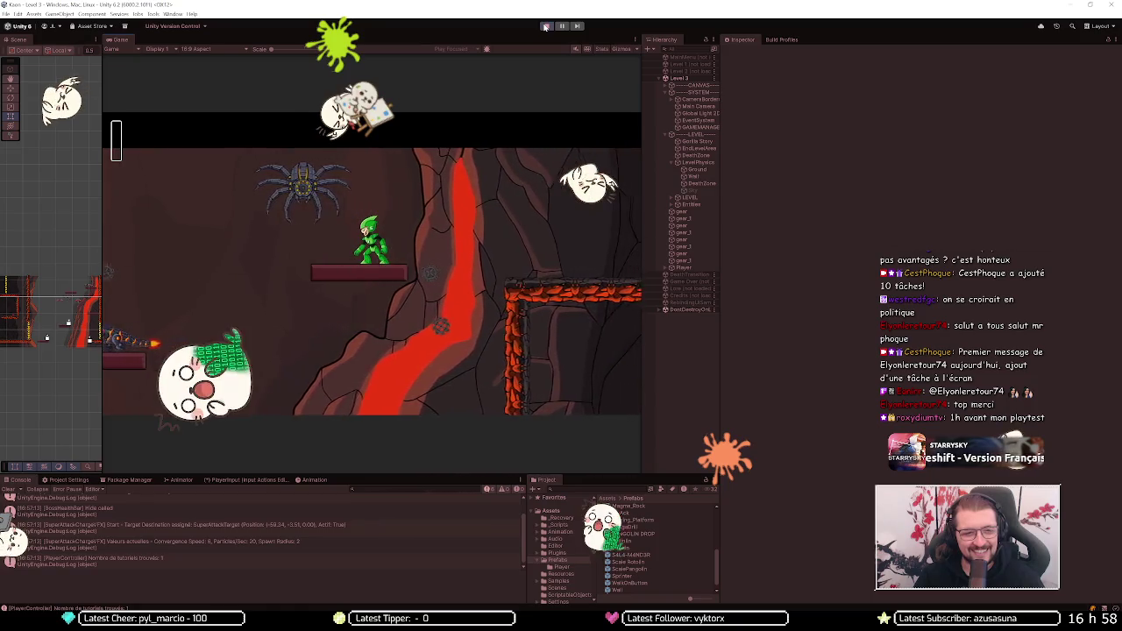
pyautogui.press('space')
pyautogui.press('Left')
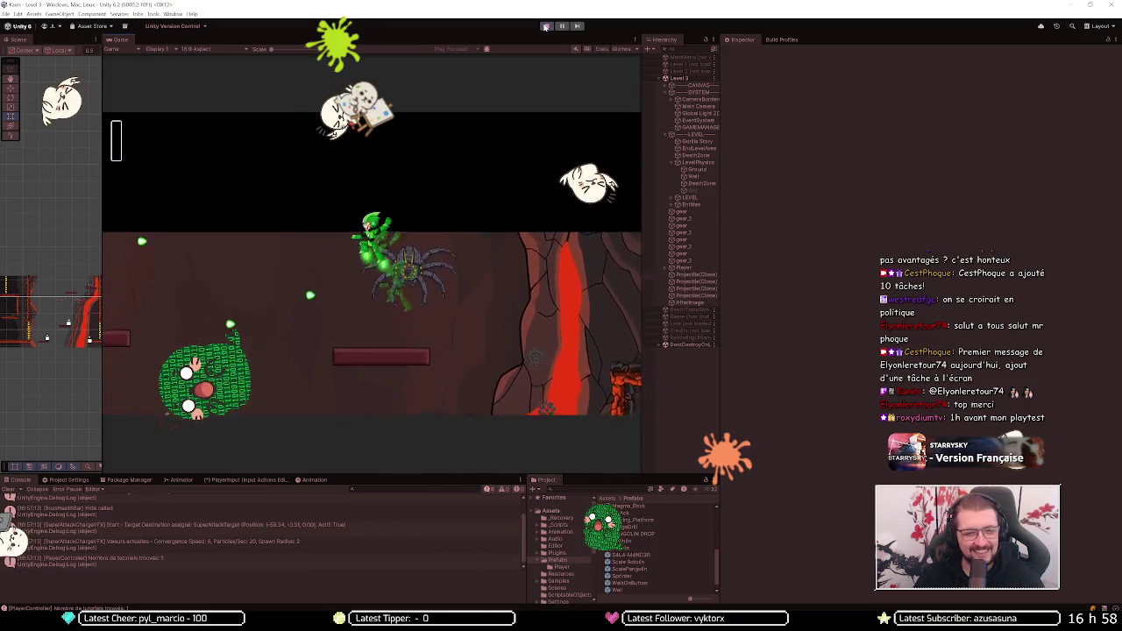
pyautogui.press('space')
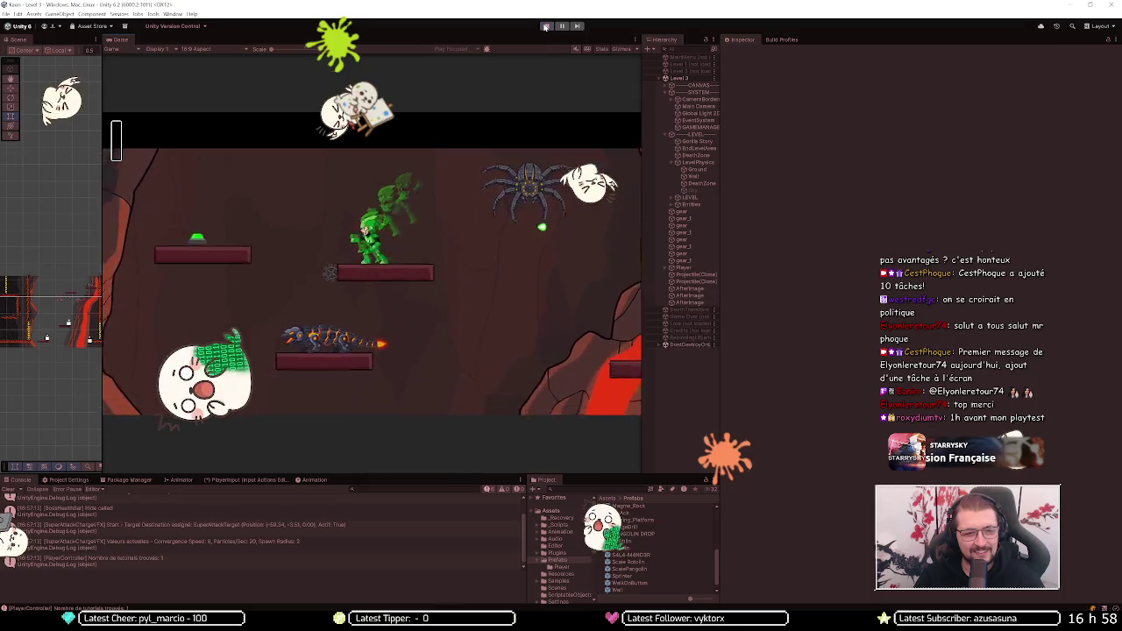
pyautogui.press('Right')
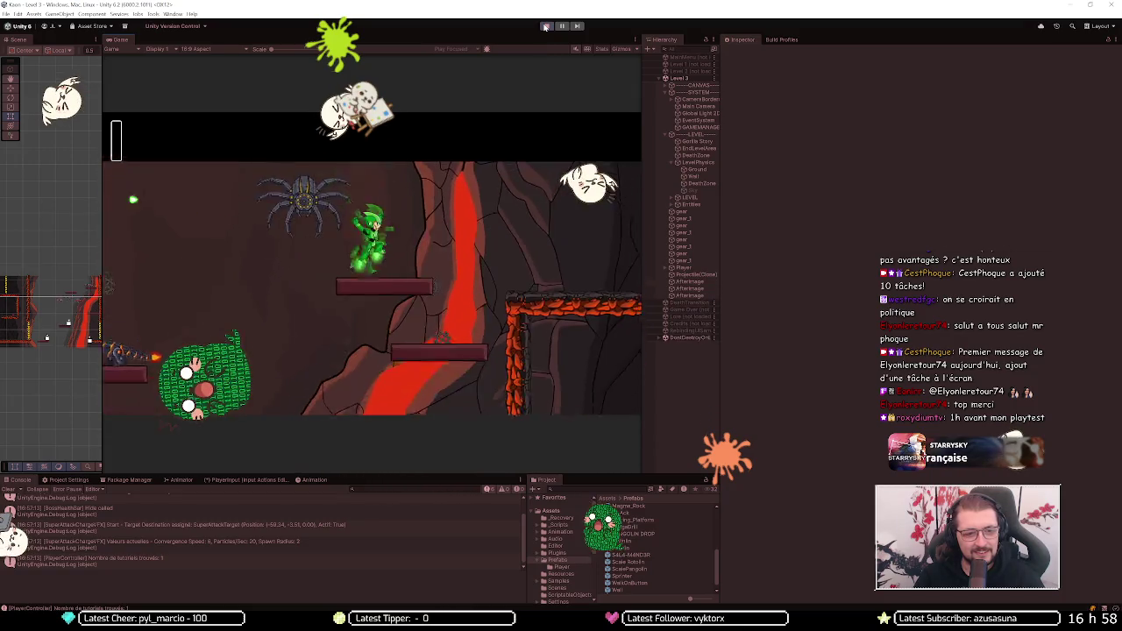
pyautogui.press('Left')
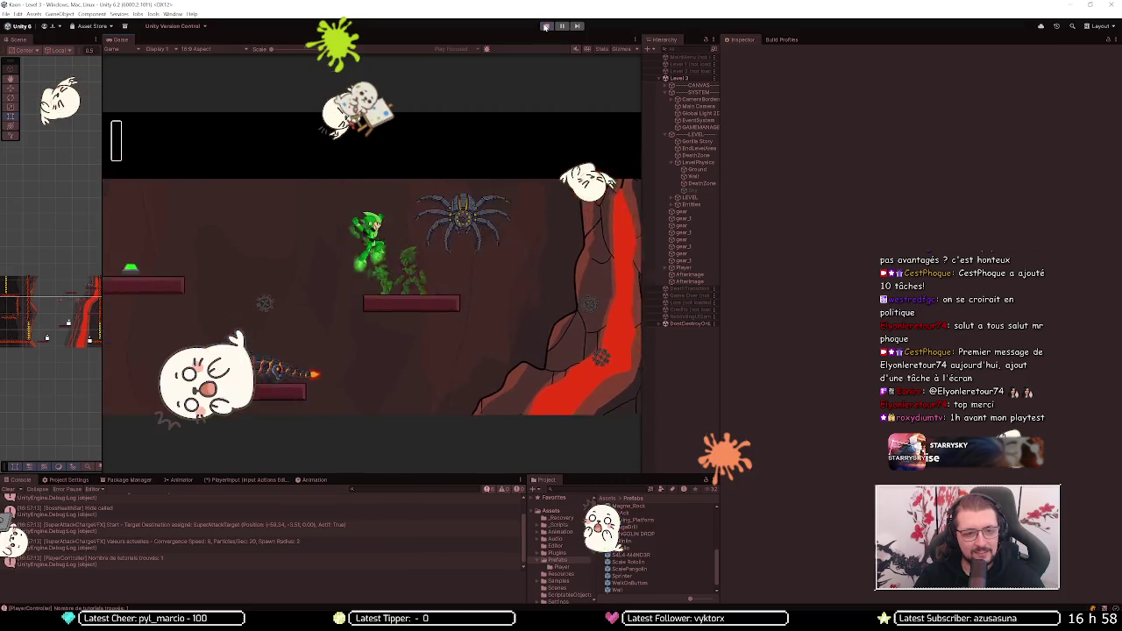
pyautogui.press('Left')
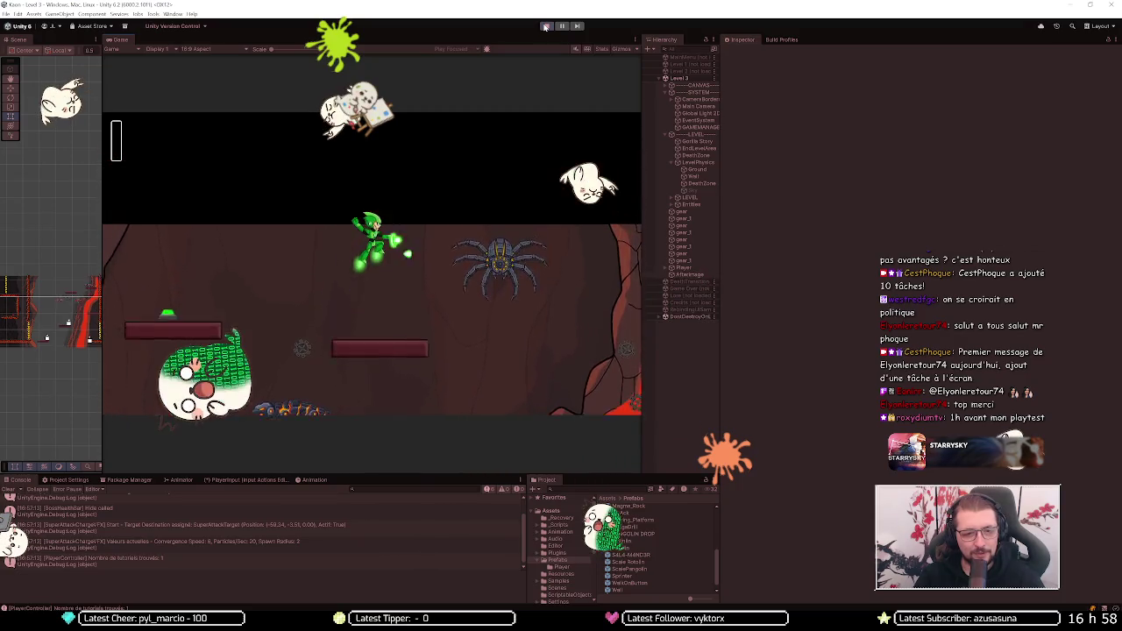
pyautogui.press('Right')
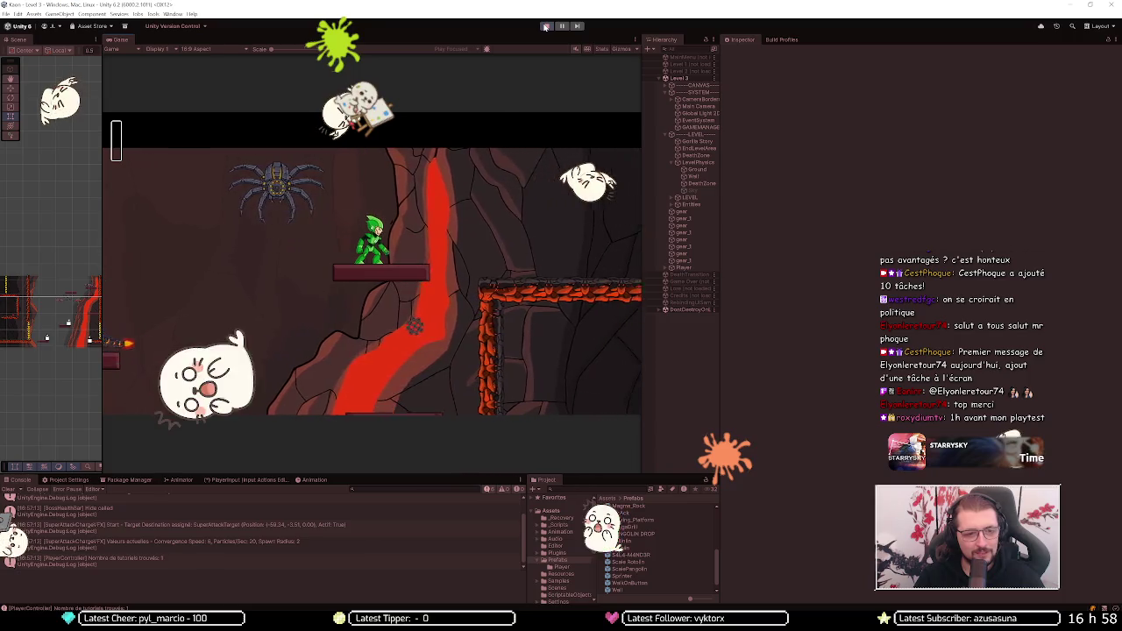
pyautogui.press('Left')
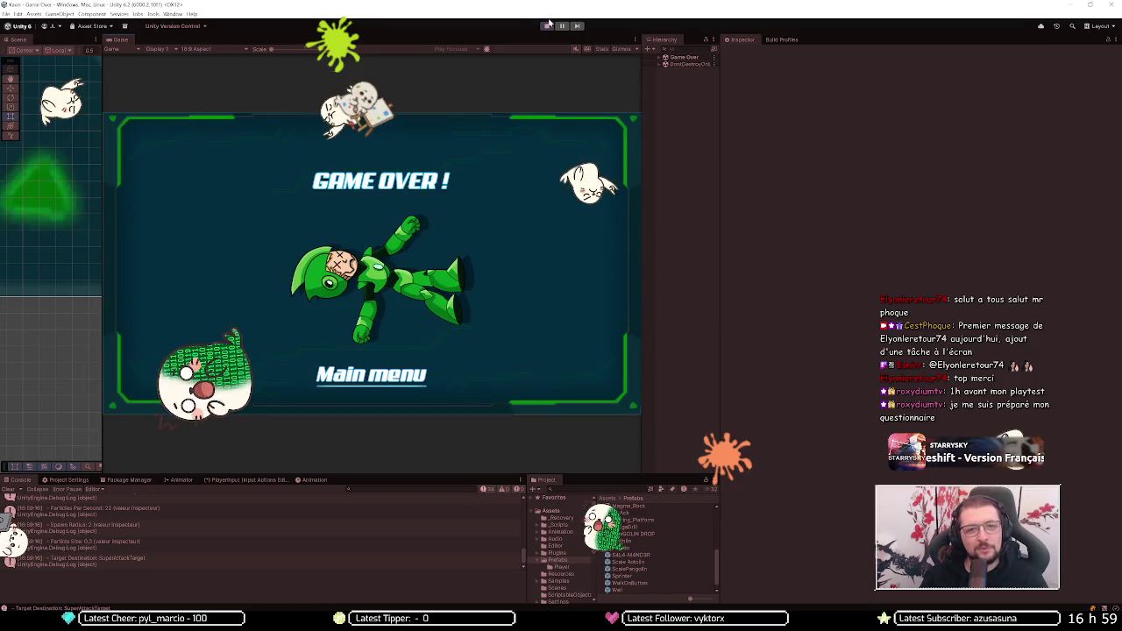
# Step: Stop Play mode from the Game Over screen
pyautogui.click(547, 26)
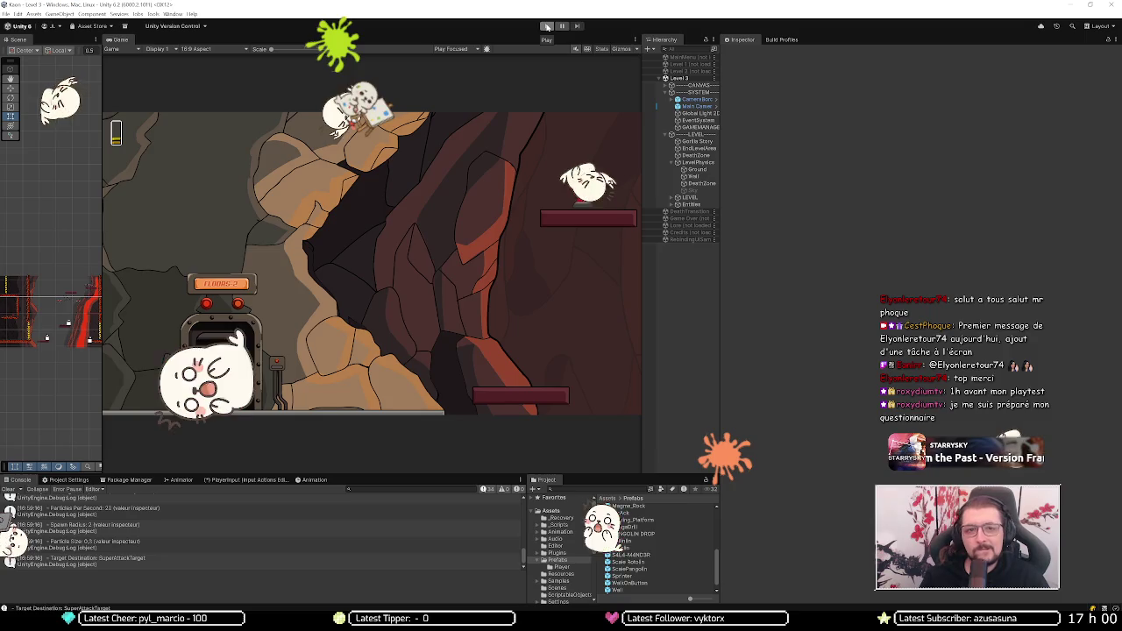
# Step: Restart Play mode and jump the character right out of the Level 3 elevator
pyautogui.click(546, 26)
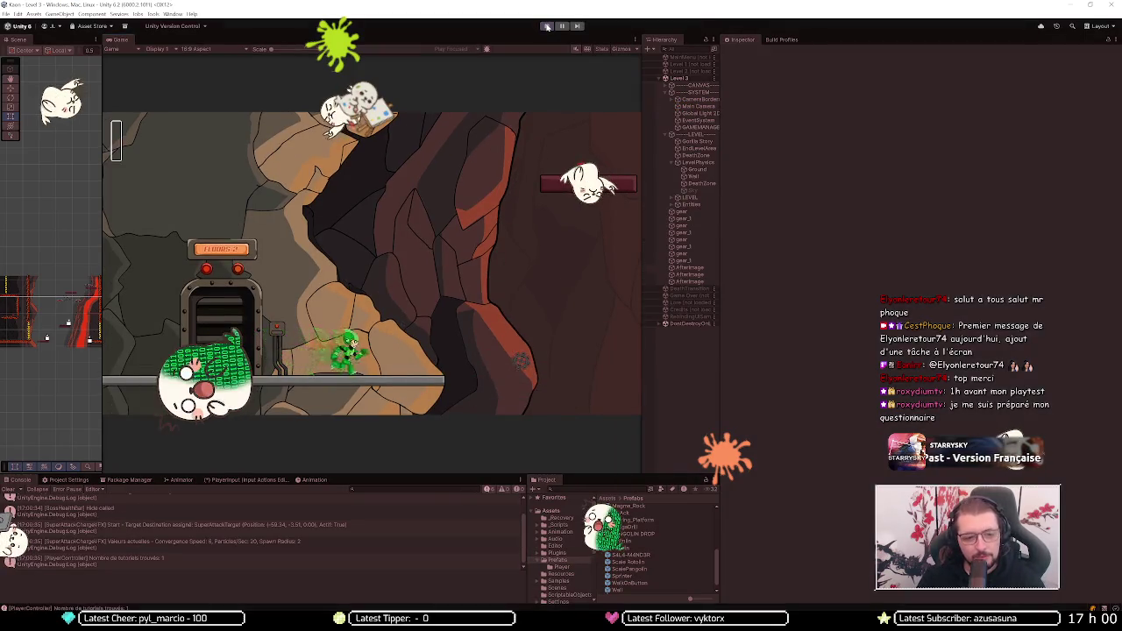
pyautogui.press('Right')
pyautogui.press('space')
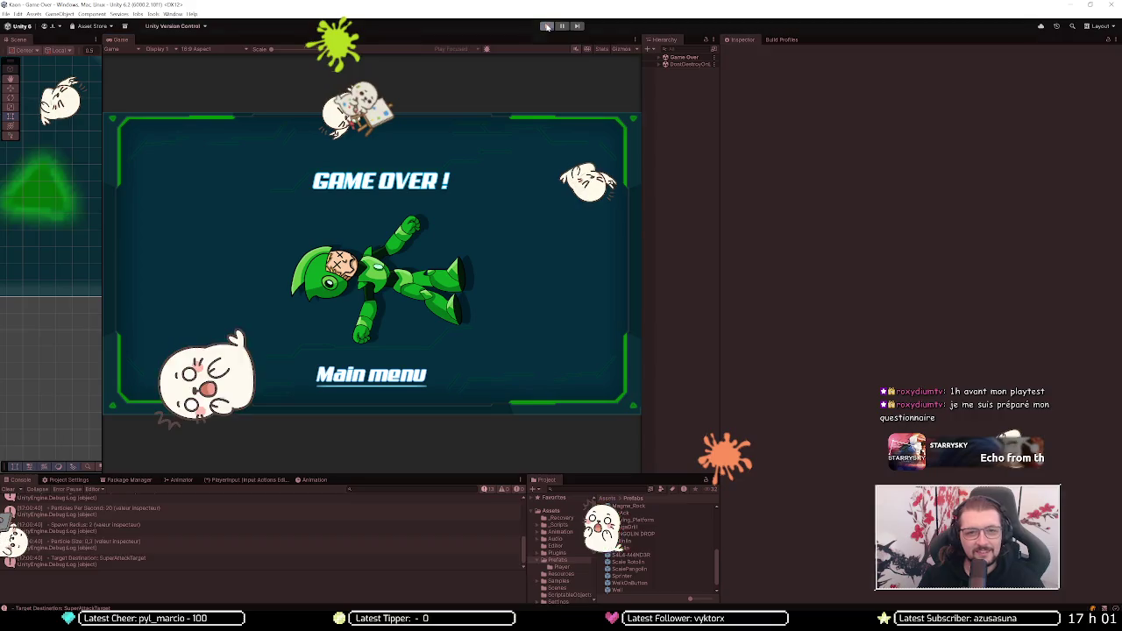
# Step: Stop Play mode at Game Over and immediately restart it for another Level 3 run
pyautogui.click(546, 26)
pyautogui.click(547, 27)
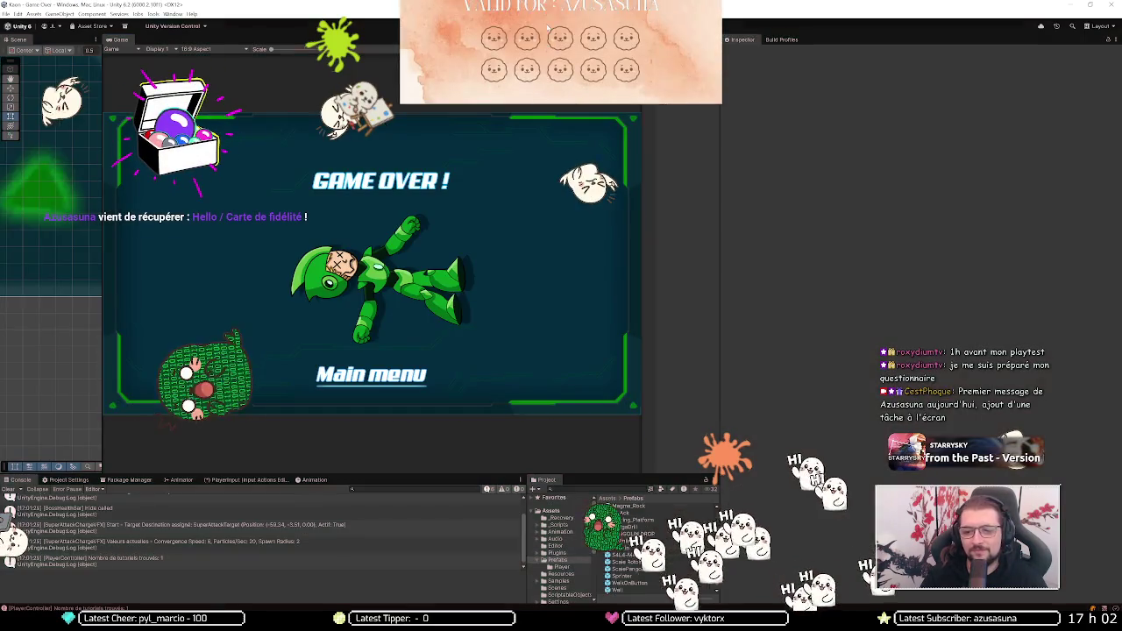
# Step: Stop and restart the Level 3 Play session, then switch to the Miro board in Chrome
pyautogui.click(547, 26)
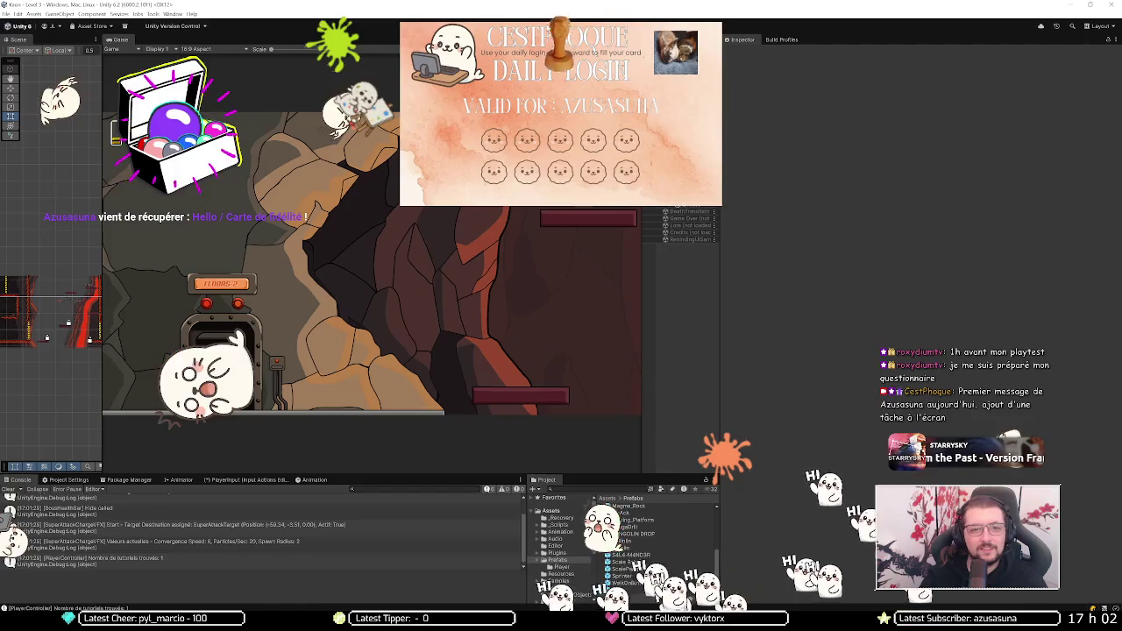
pyautogui.click(547, 27)
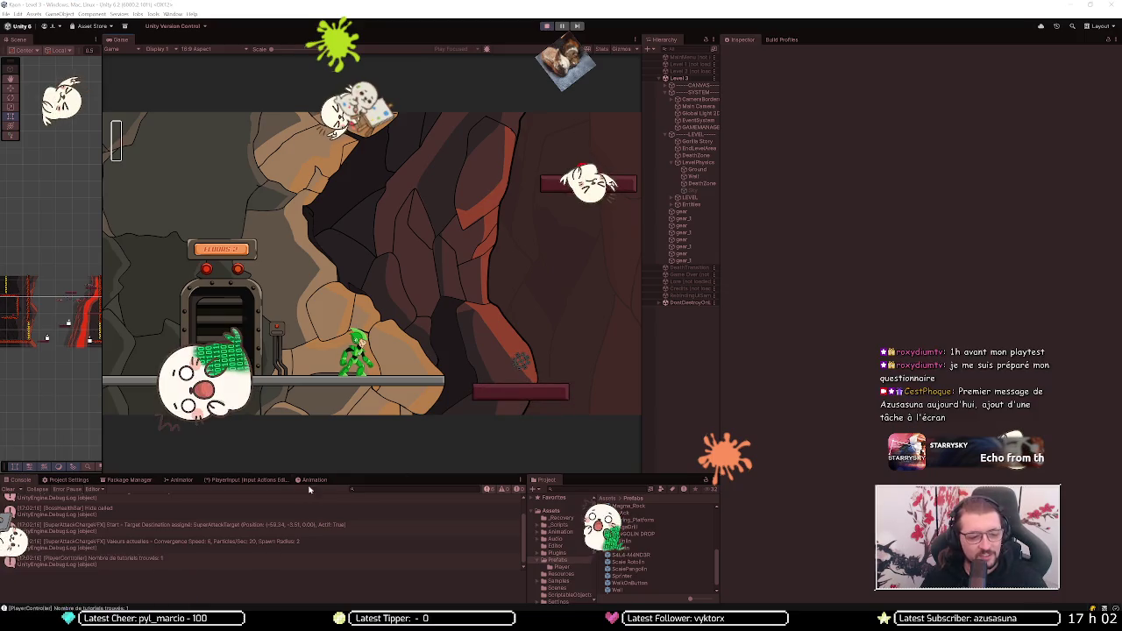
pyautogui.hotkey('alt', 'Tab')
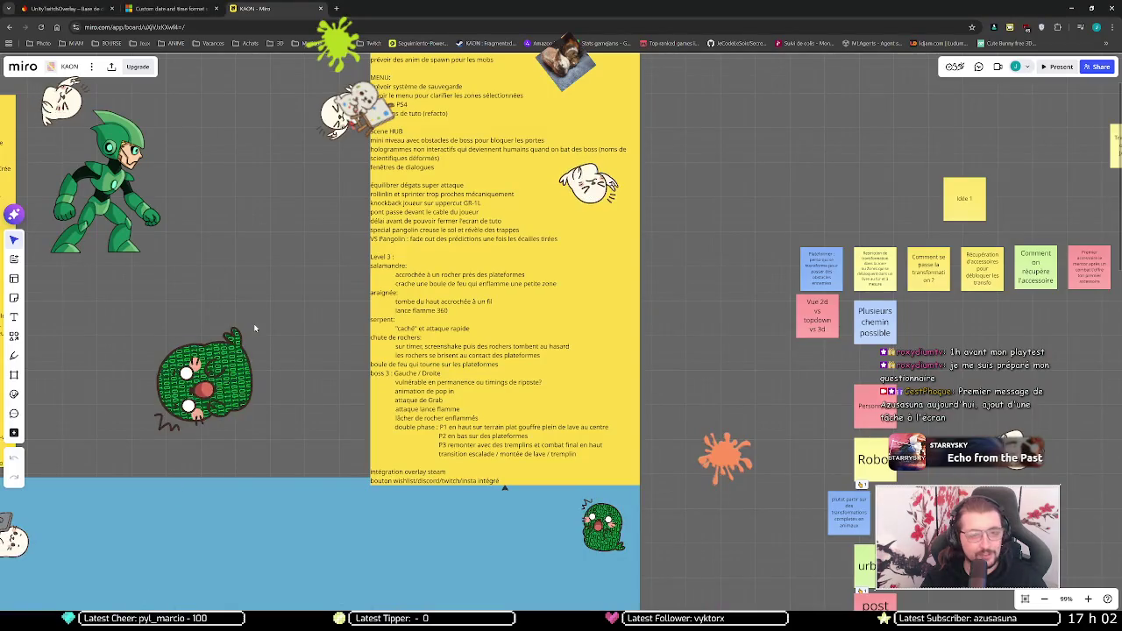
# Step: In Firestore, open LoyaltyCards > daily > users and the viewer's lowercase loyalty-card document
pyautogui.hotkey('ctrl', '1')
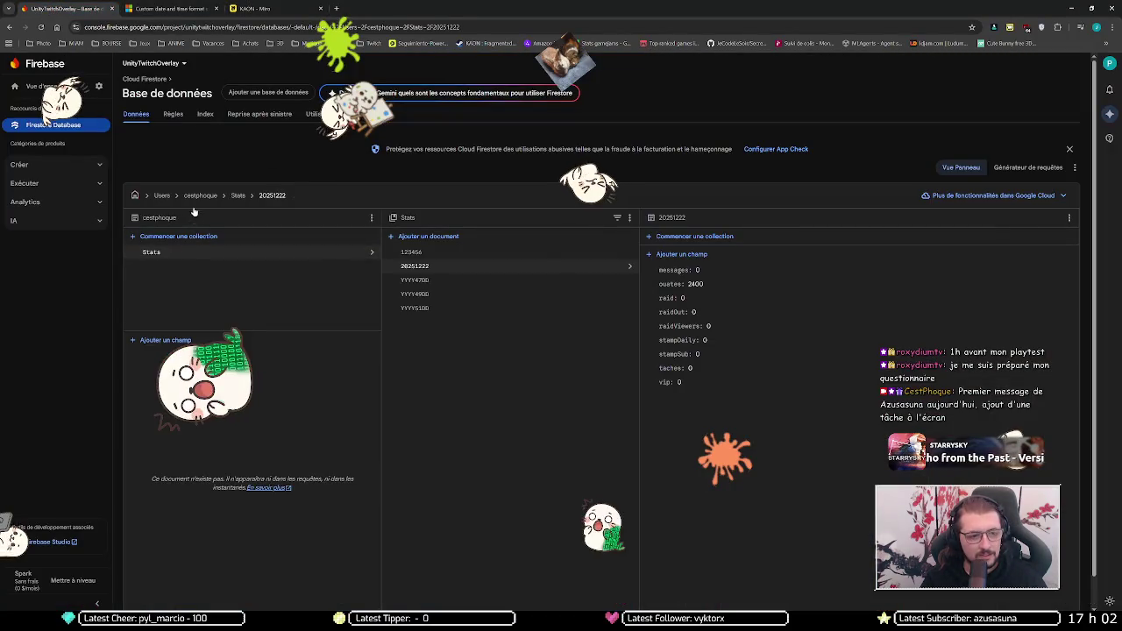
pyautogui.click(199, 196)
pyautogui.click(163, 252)
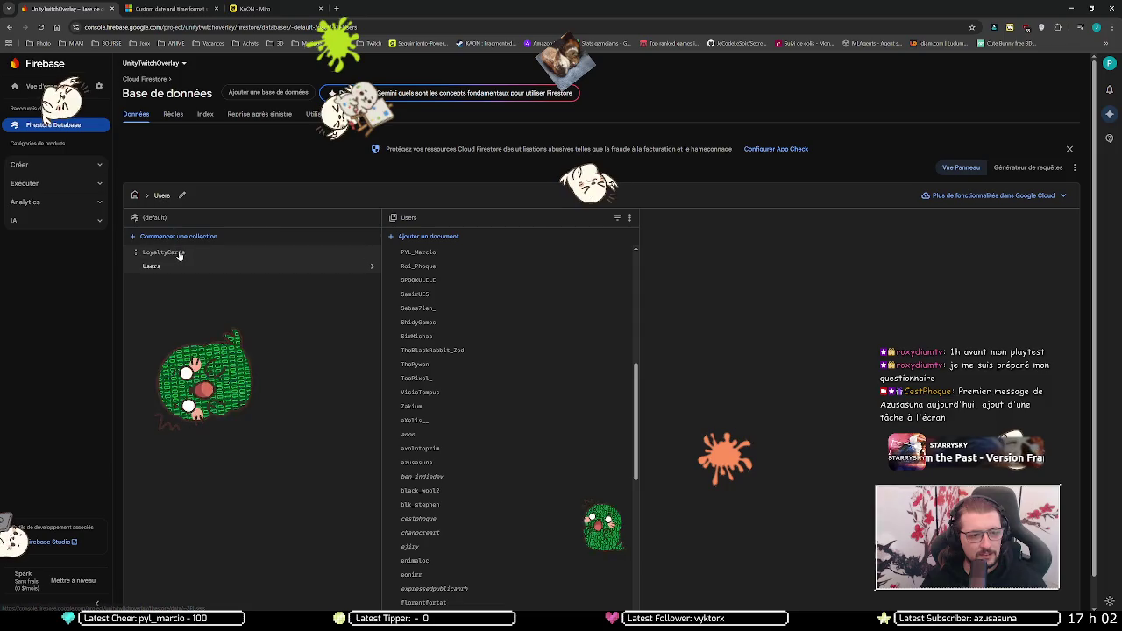
pyautogui.click(440, 255)
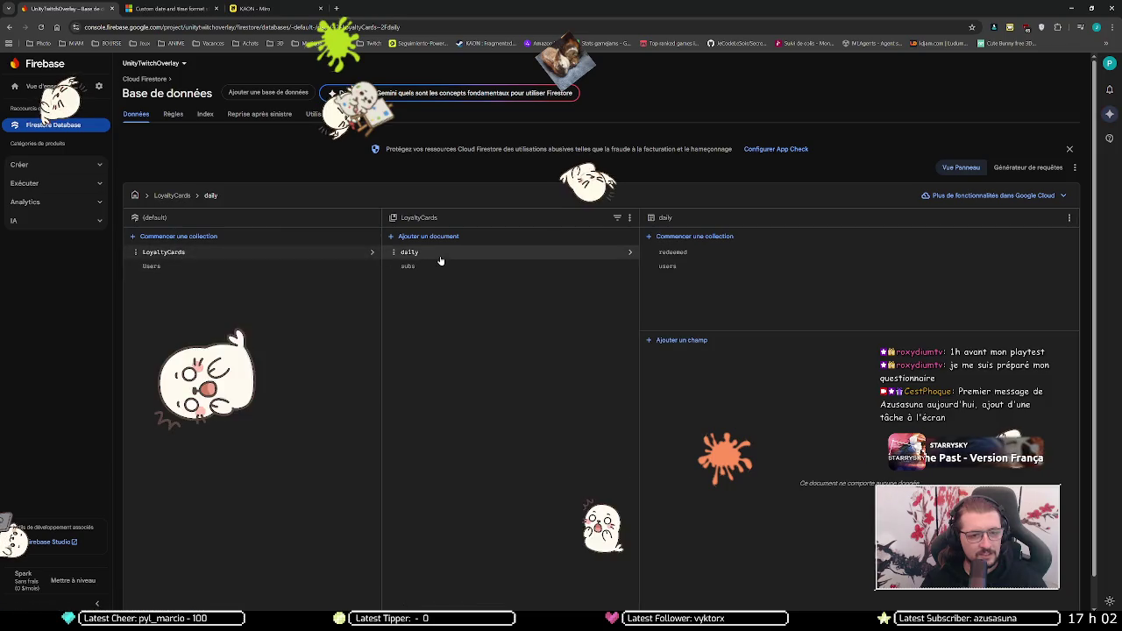
pyautogui.click(680, 266)
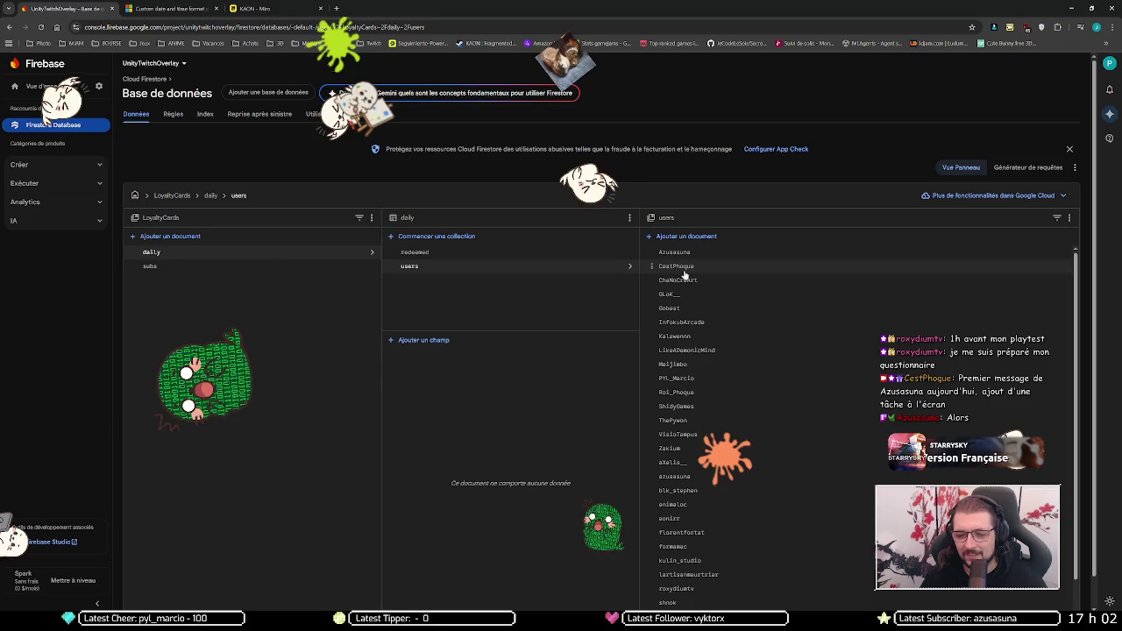
pyautogui.click(673, 252)
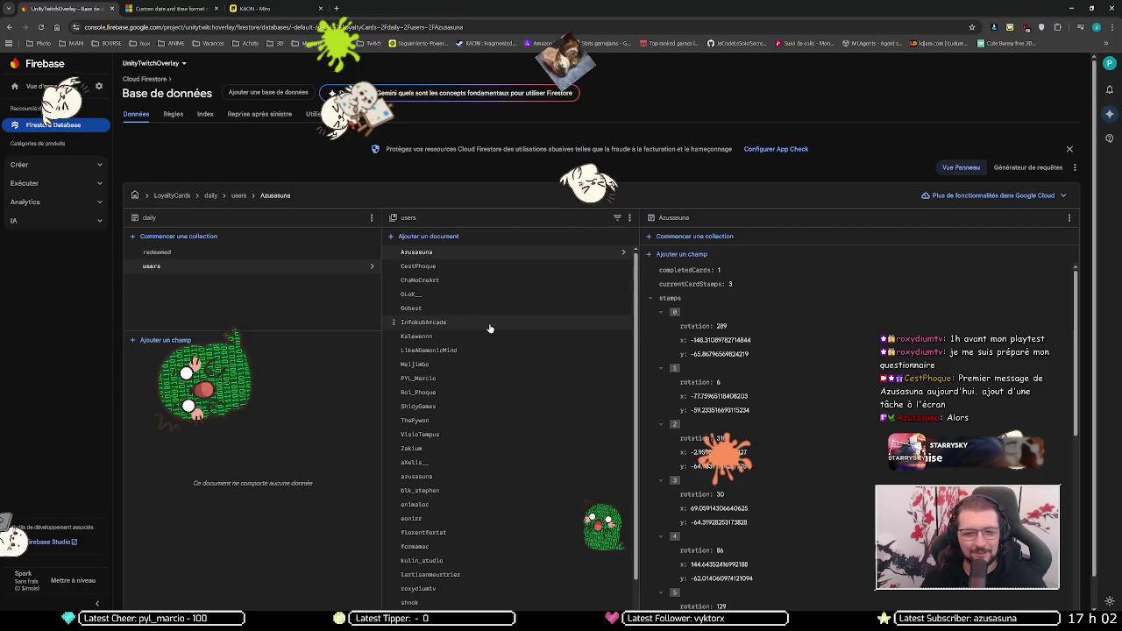
pyautogui.scroll(-1, 482, 333)
pyautogui.click(441, 441)
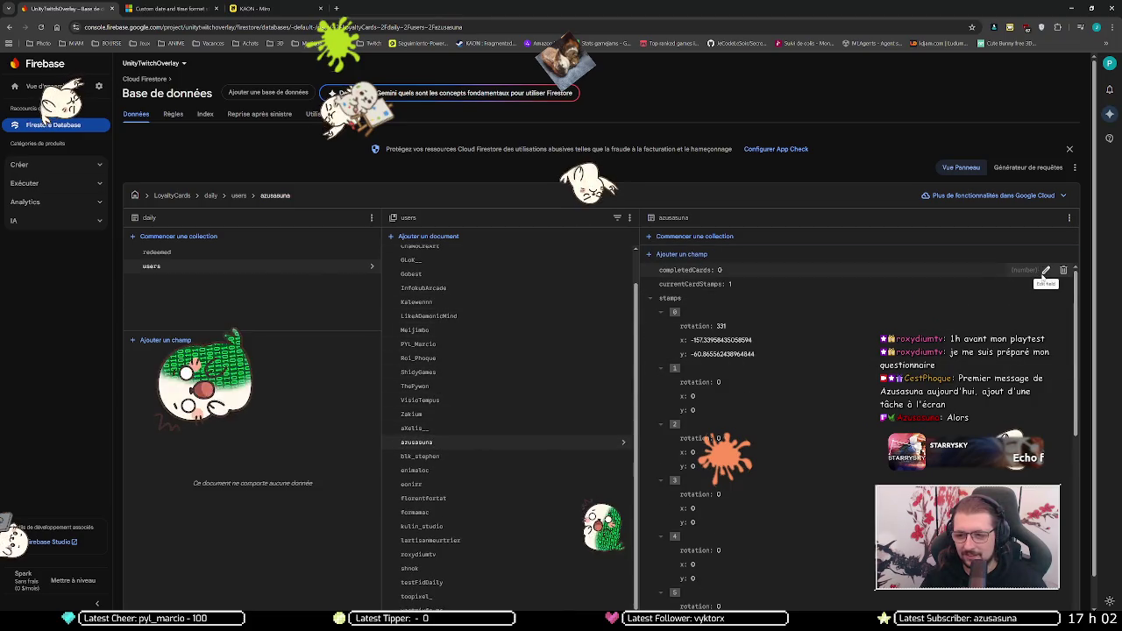
# Step: Set completedCards to 1 and currentCardStamps to 4
pyautogui.click(1045, 271)
pyautogui.click(785, 304)
pyautogui.write('1')
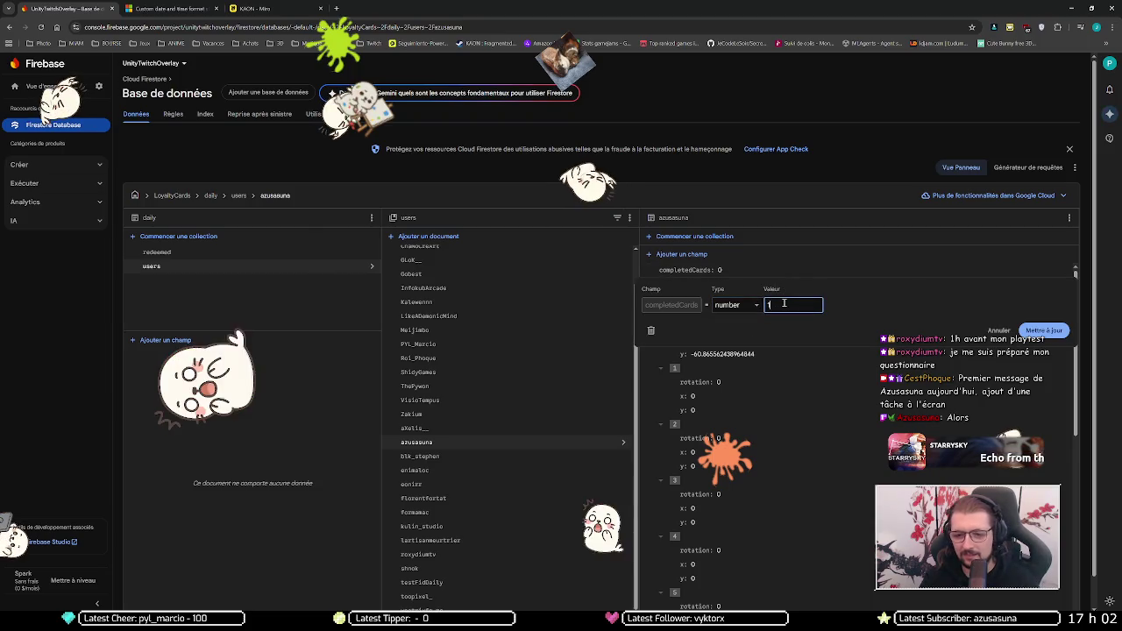
pyautogui.press('Return')
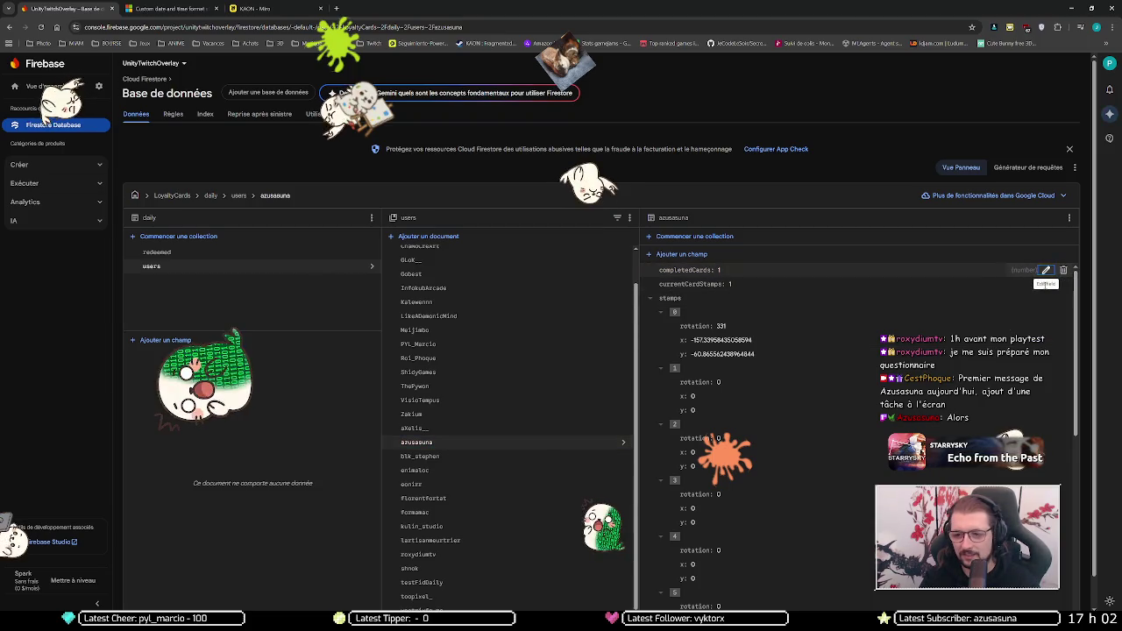
pyautogui.click(1046, 284)
pyautogui.click(776, 319)
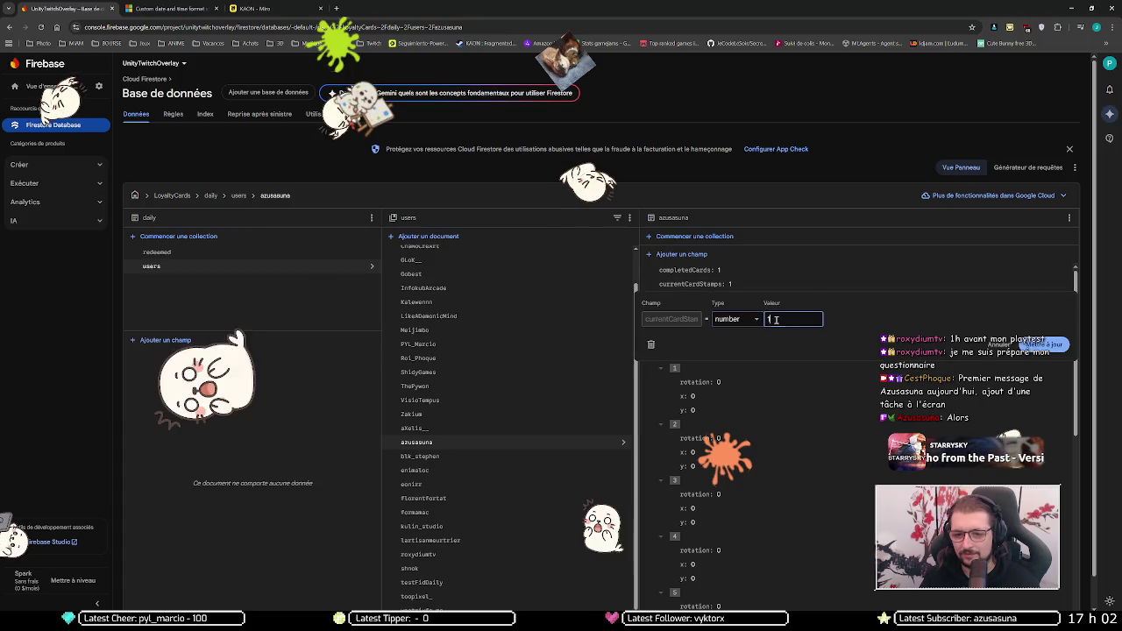
pyautogui.press('Return')
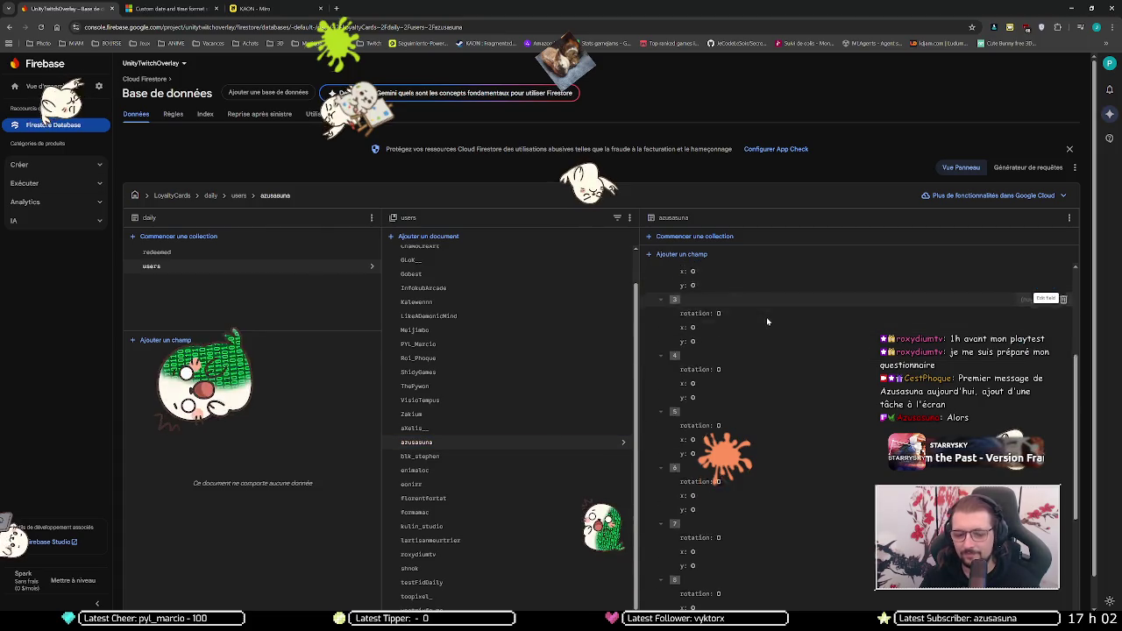
# Step: Change totalStamps to 14, then reopen the viewer's capitalised duplicate document
pyautogui.scroll(-5, 771, 346)
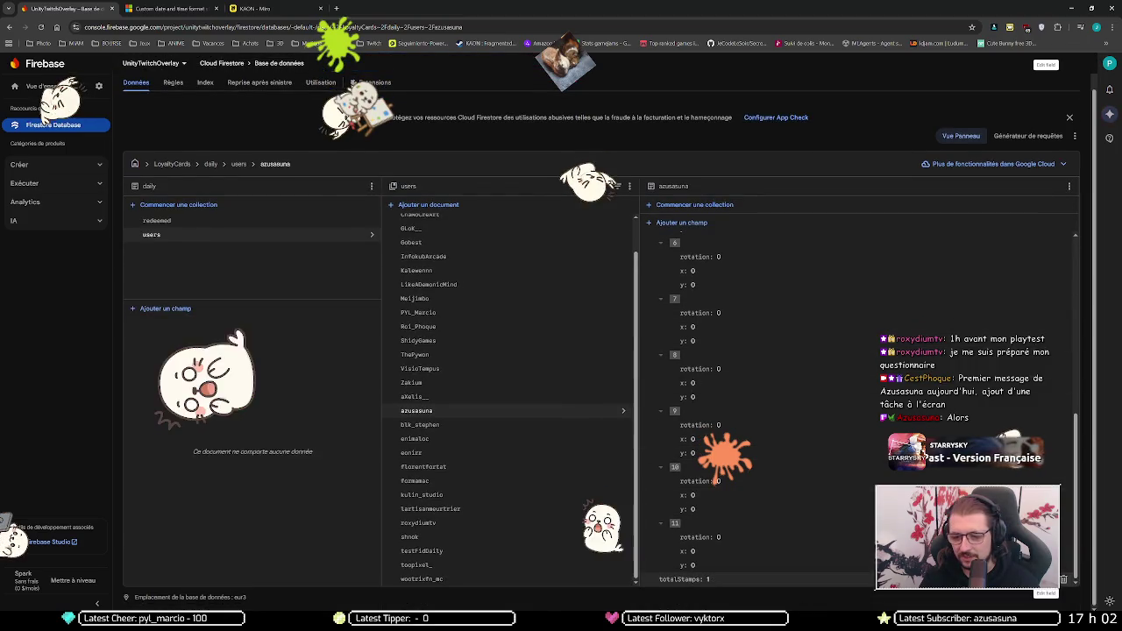
pyautogui.click(1047, 579)
pyautogui.click(780, 571)
pyautogui.write('4')
pyautogui.press('Return')
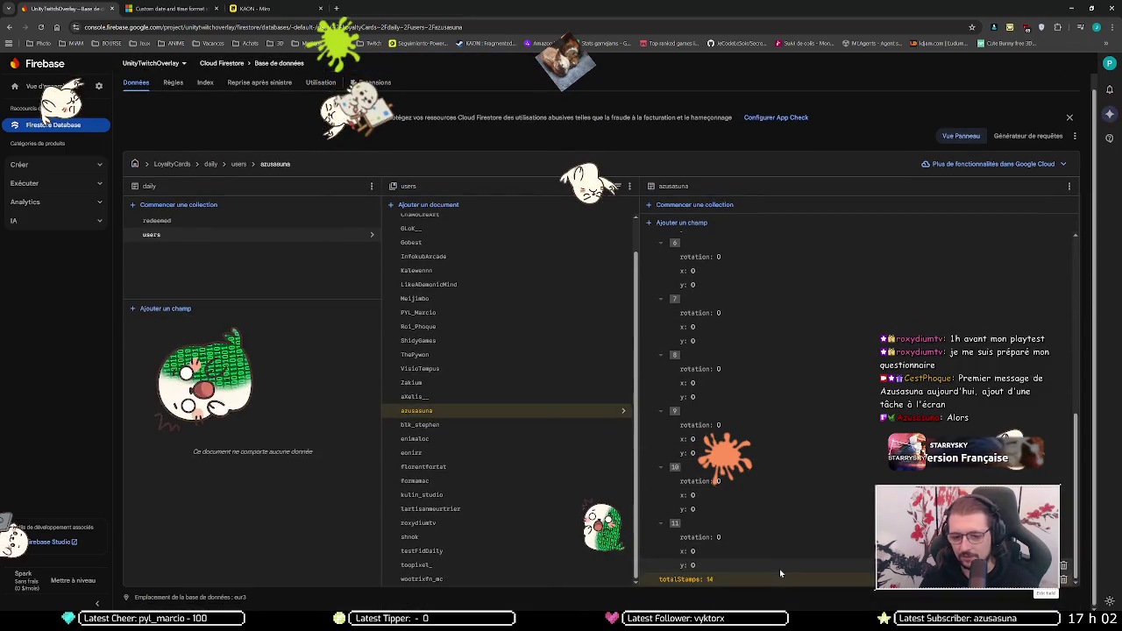
pyautogui.scroll(1, 474, 262)
pyautogui.scroll(2, 474, 262)
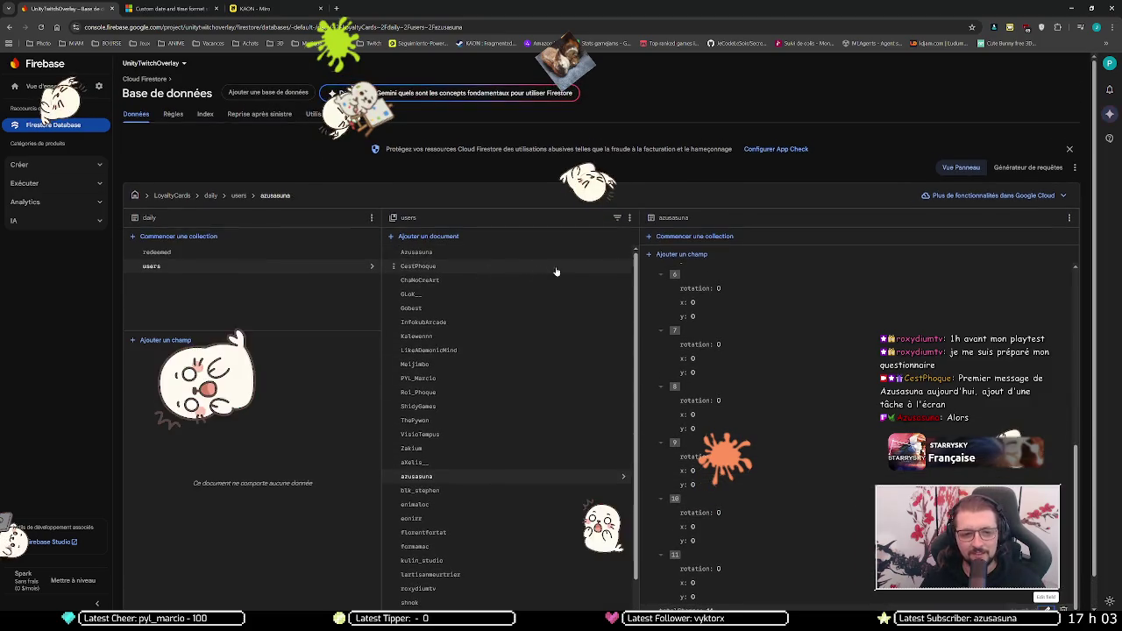
pyautogui.click(618, 253)
# Step: Choose 'Supprimer le document' from the panel's ⋮ menu and confirm with 'Commencer la suppression'
pyautogui.click(1069, 220)
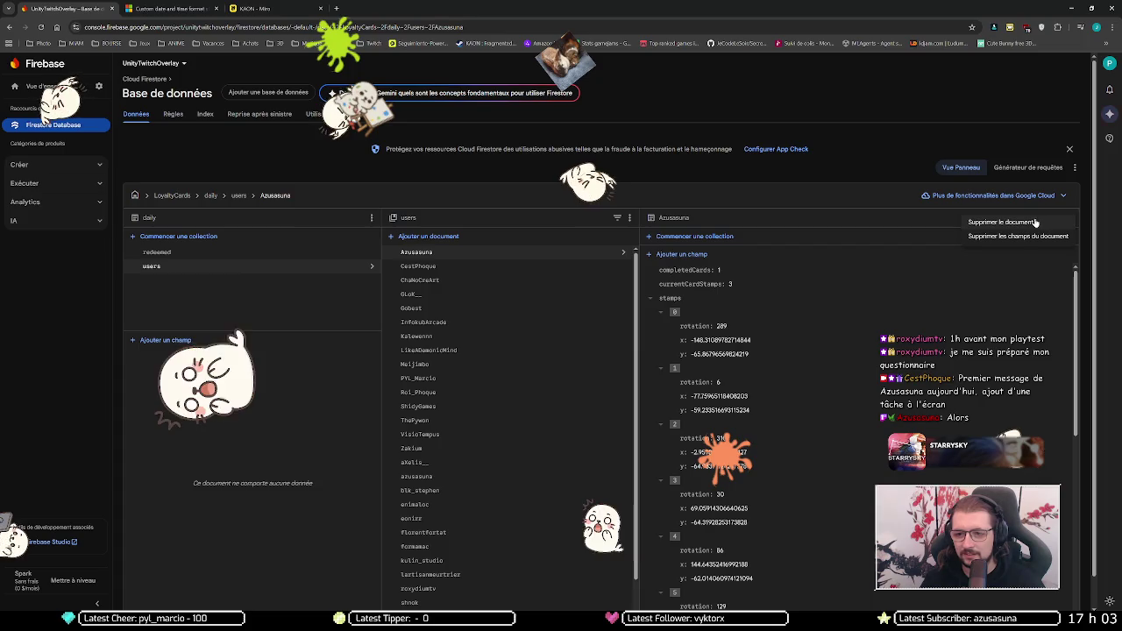
pyautogui.click(1029, 224)
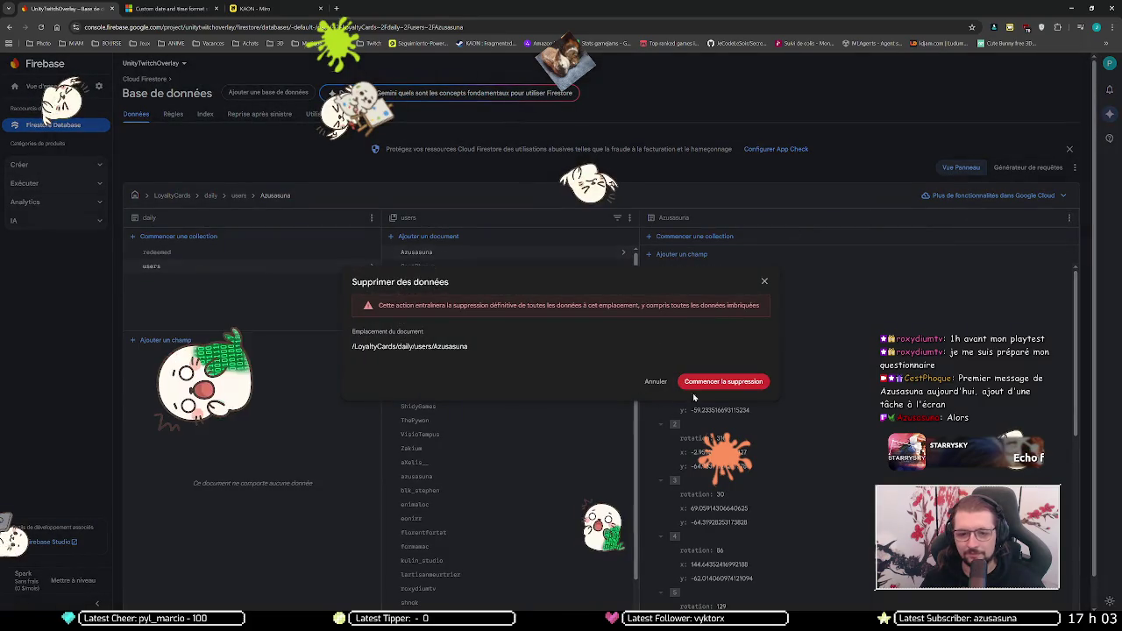
pyautogui.click(719, 383)
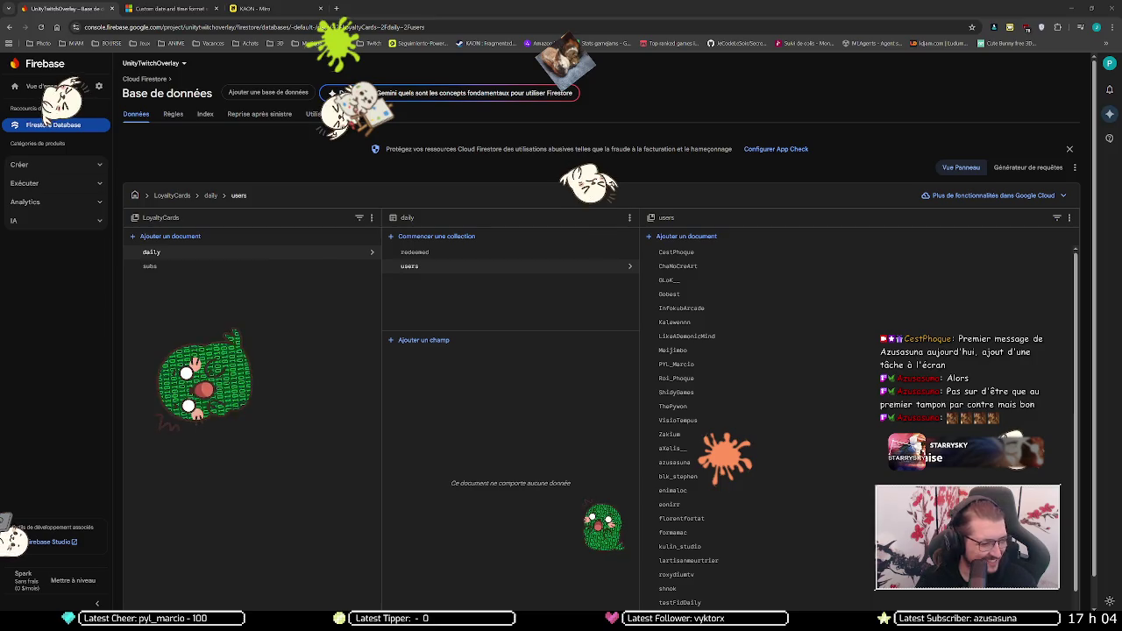
# Step: Search Google for 'alf' in a new tab
pyautogui.click(337, 8)
pyautogui.write('alf')
pyautogui.press('Return')
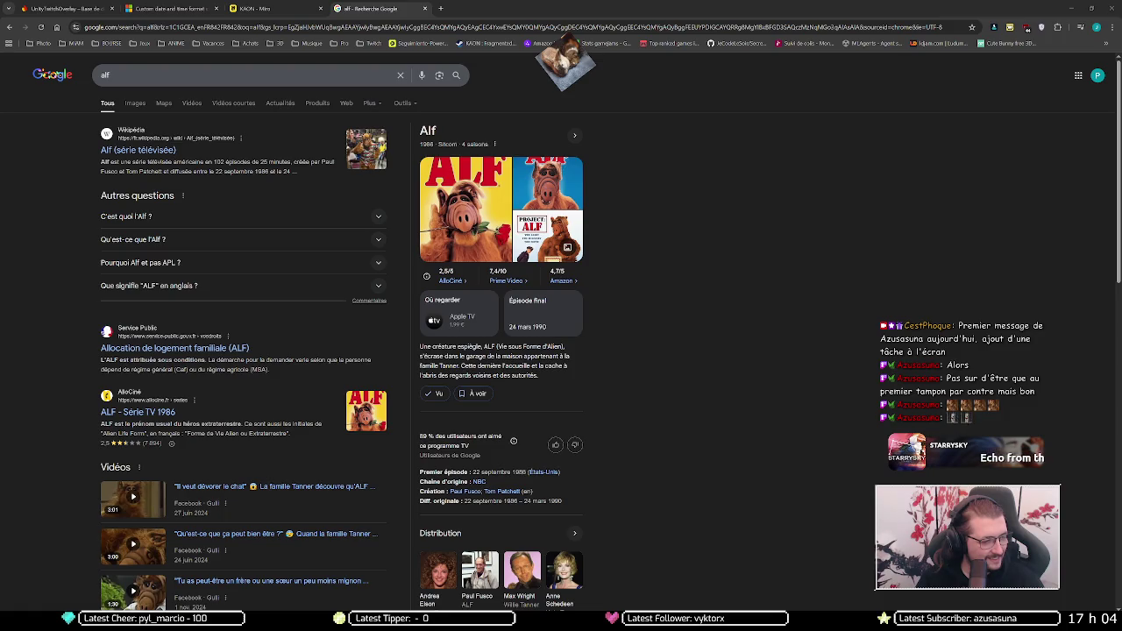
# Step: Move the emote preview window to the right and close the small dog-picture window
pyautogui.moveTo(263, 103)
pyautogui.mouseDown()
pyautogui.moveTo(647, 87)
pyautogui.moveTo(953, 131)
pyautogui.moveTo(973, 117)
pyautogui.mouseUp()
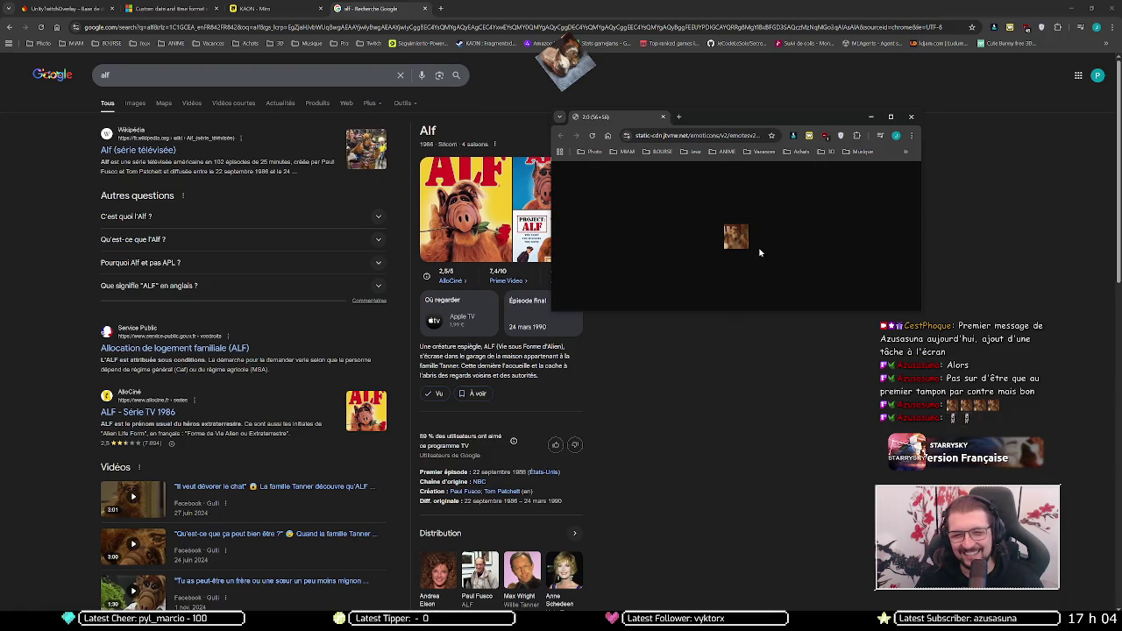
pyautogui.scroll(9, 739, 244)
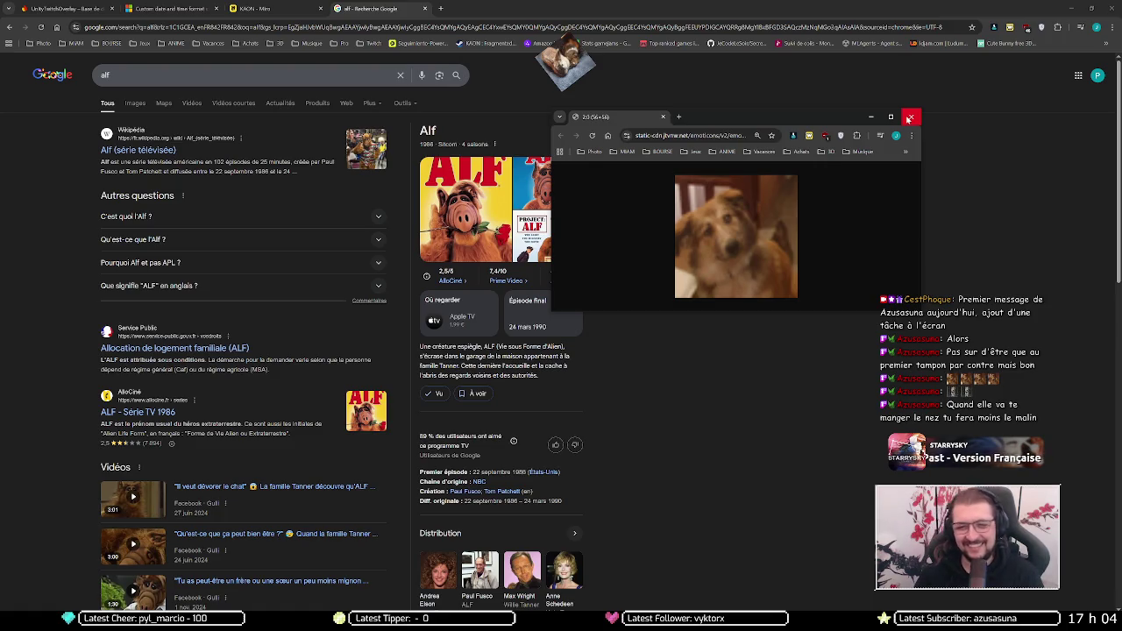
pyautogui.click(909, 117)
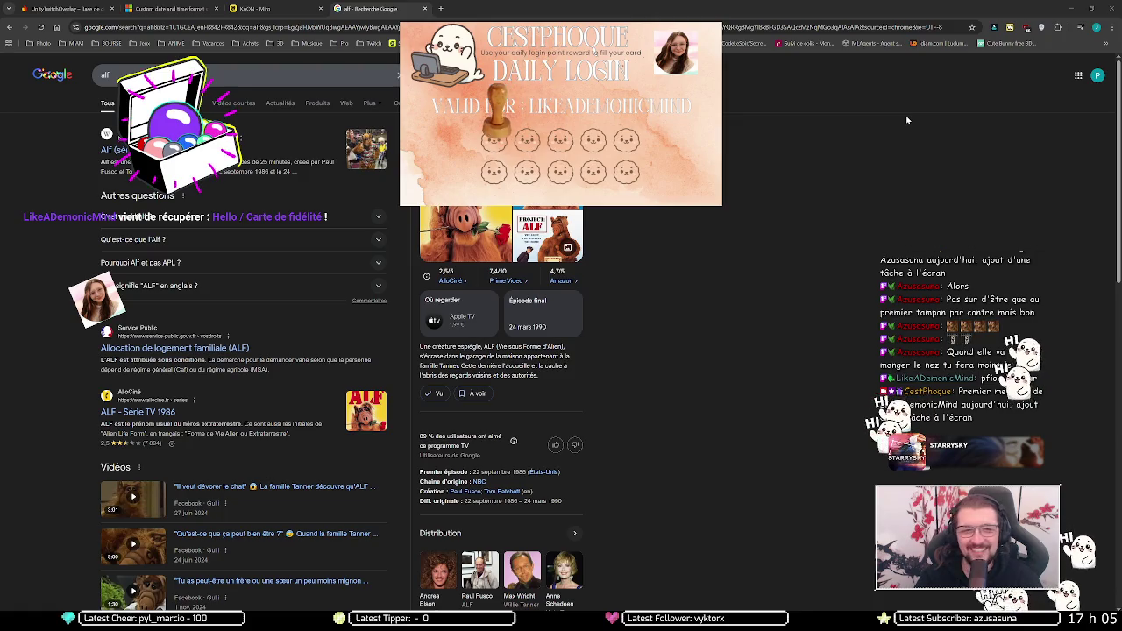
# Step: In Firestore, open the capitalised user's loyalty-card document, then its lowercase duplicate
pyautogui.hotkey('ctrl', '1')
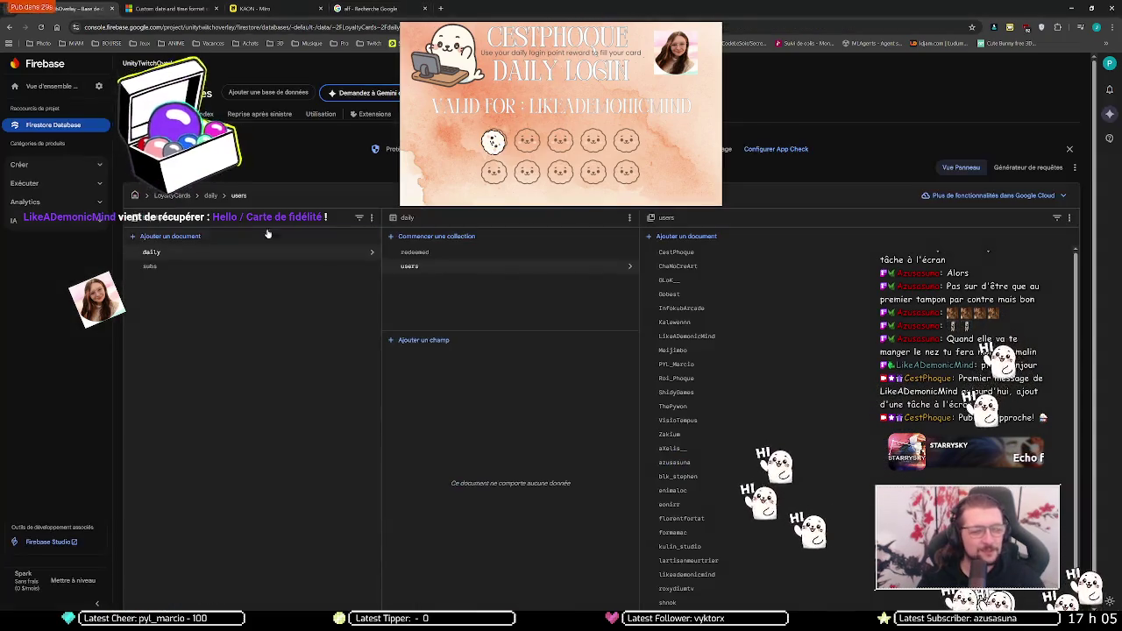
pyautogui.click(693, 336)
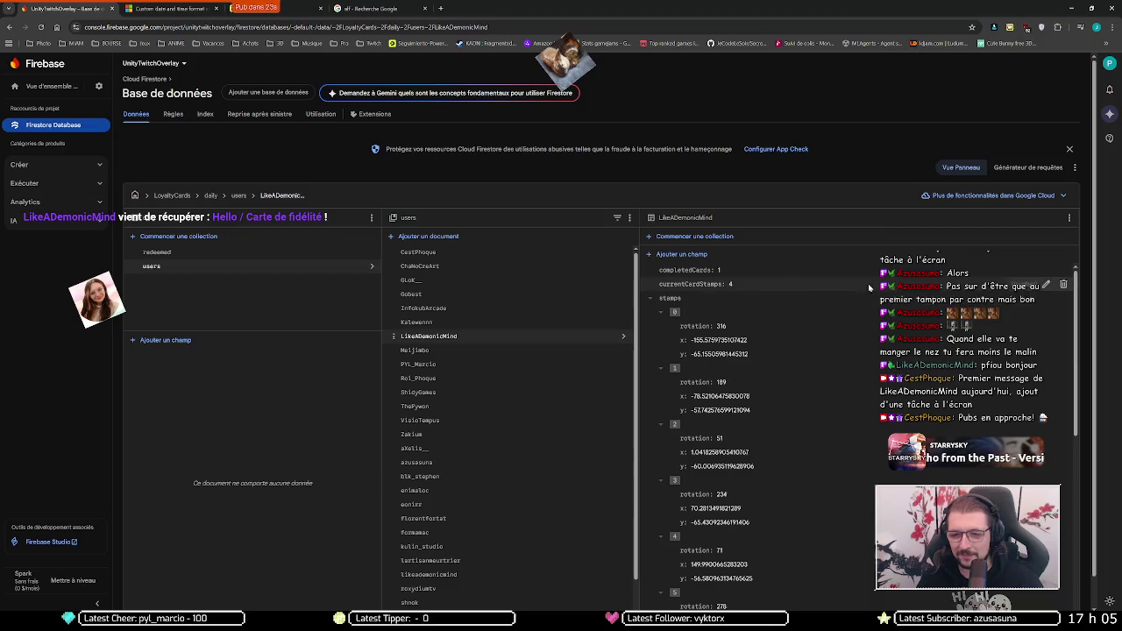
pyautogui.scroll(-1, 496, 399)
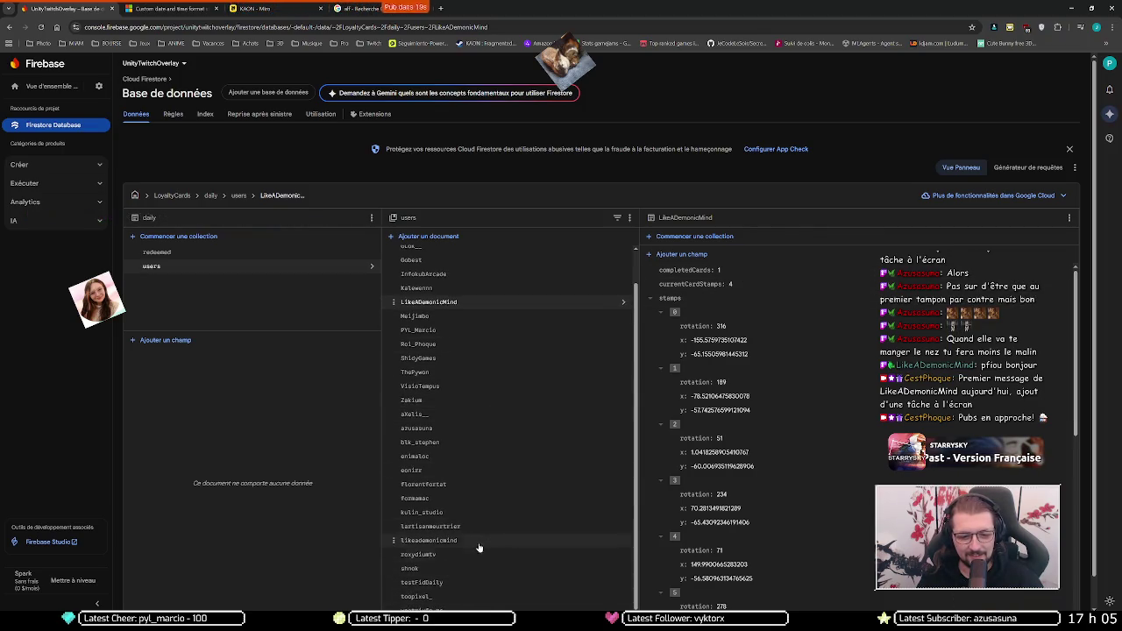
pyautogui.click(488, 541)
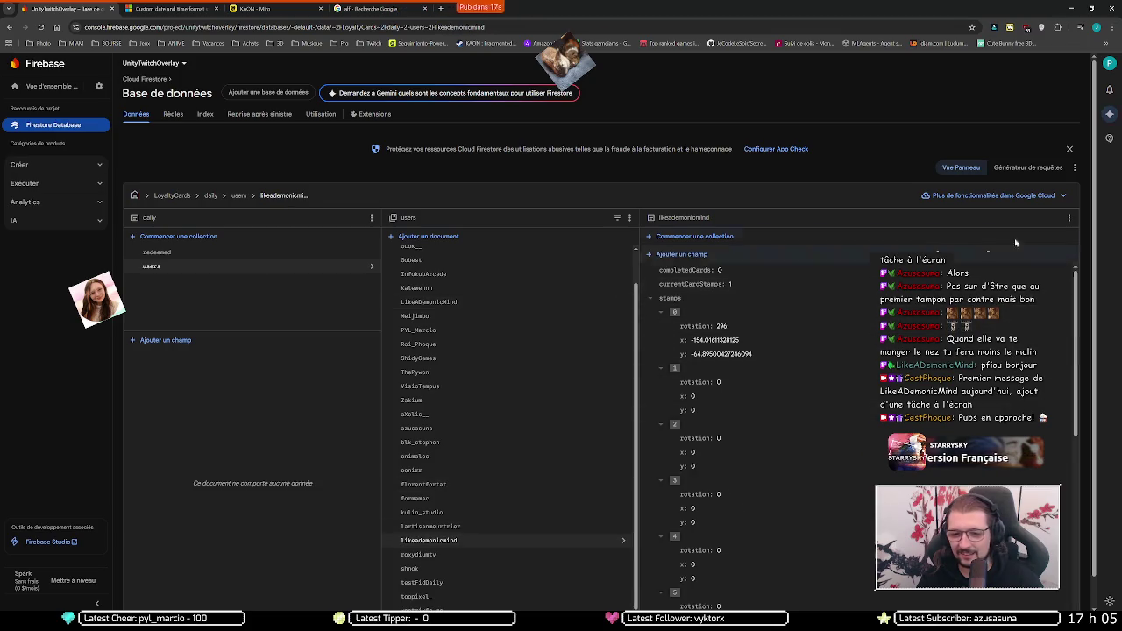
# Step: Set the lowercase user's completedCards to 1 and totalStamps to 15
pyautogui.click(1046, 270)
pyautogui.doubleClick(807, 304)
pyautogui.press('BackSpace')
pyautogui.write('1')
pyautogui.press('Return')
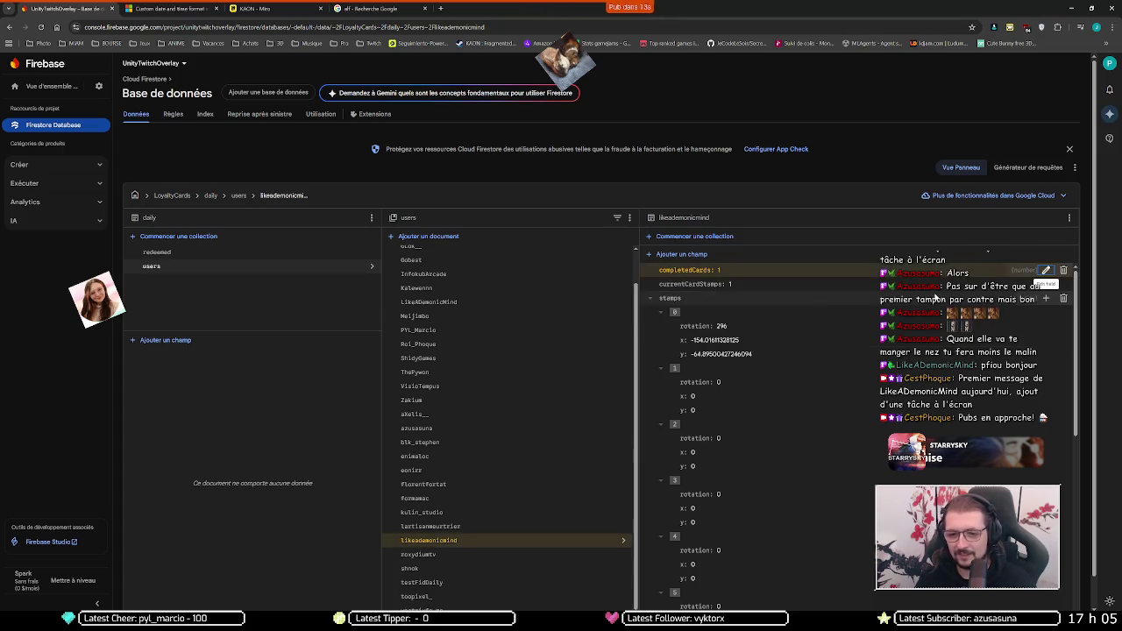
pyautogui.click(1049, 285)
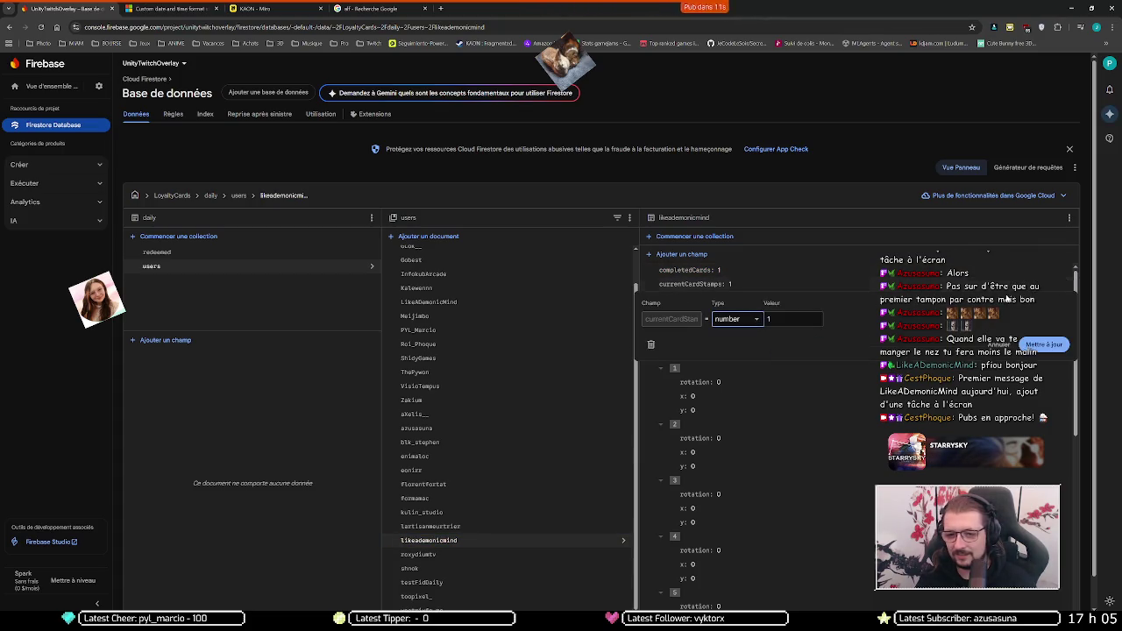
pyautogui.press('Return')
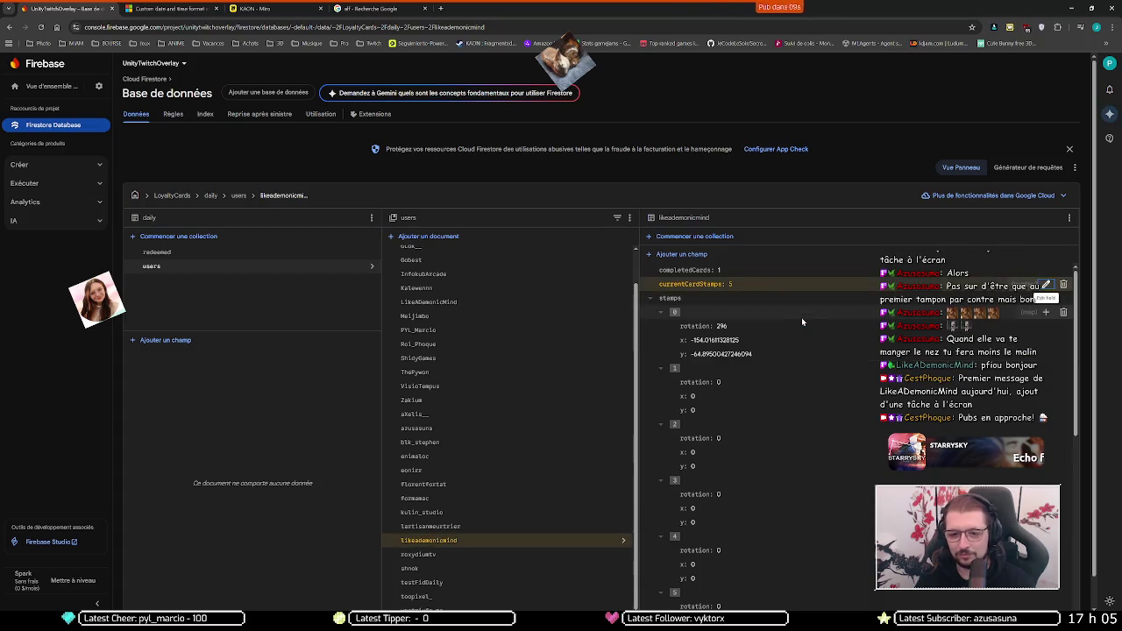
pyautogui.scroll(-5, 788, 350)
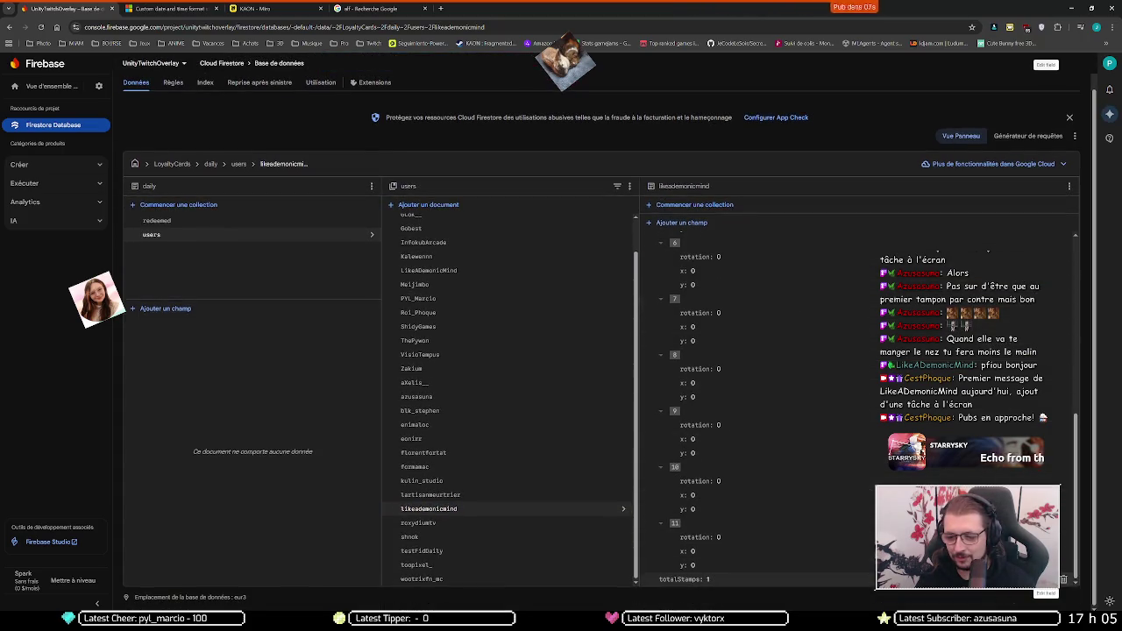
pyautogui.click(1049, 580)
pyautogui.write('5')
pyautogui.press('Return')
# Step: Reopen the capitalised duplicate user document and delete it with Supprimer le document
pyautogui.scroll(1, 479, 297)
pyautogui.scroll(1, 479, 296)
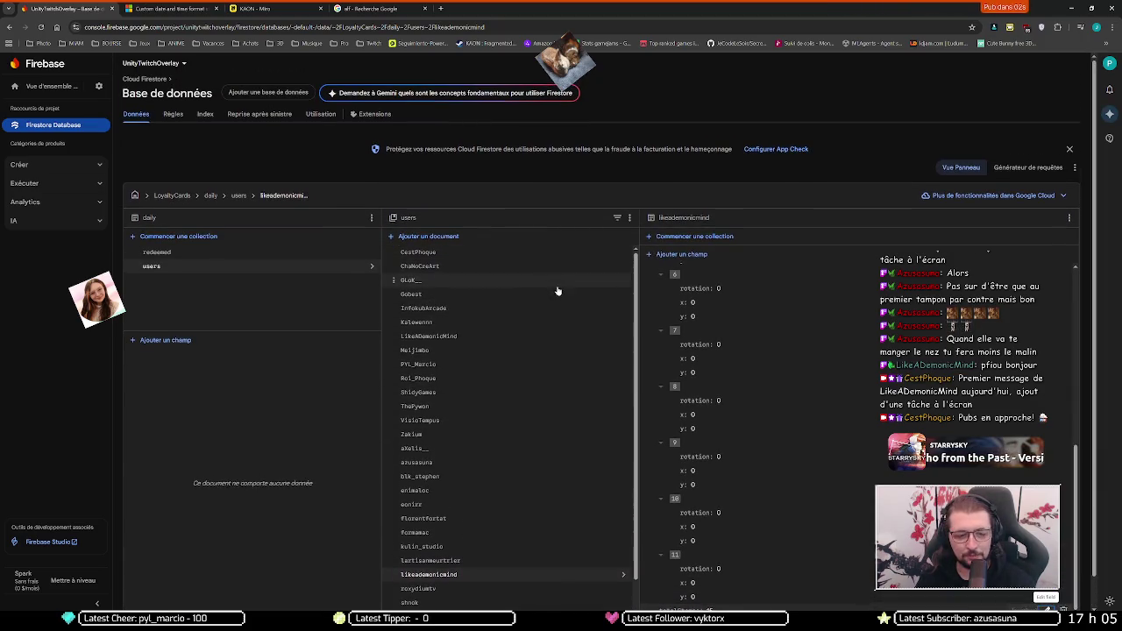
pyautogui.click(598, 339)
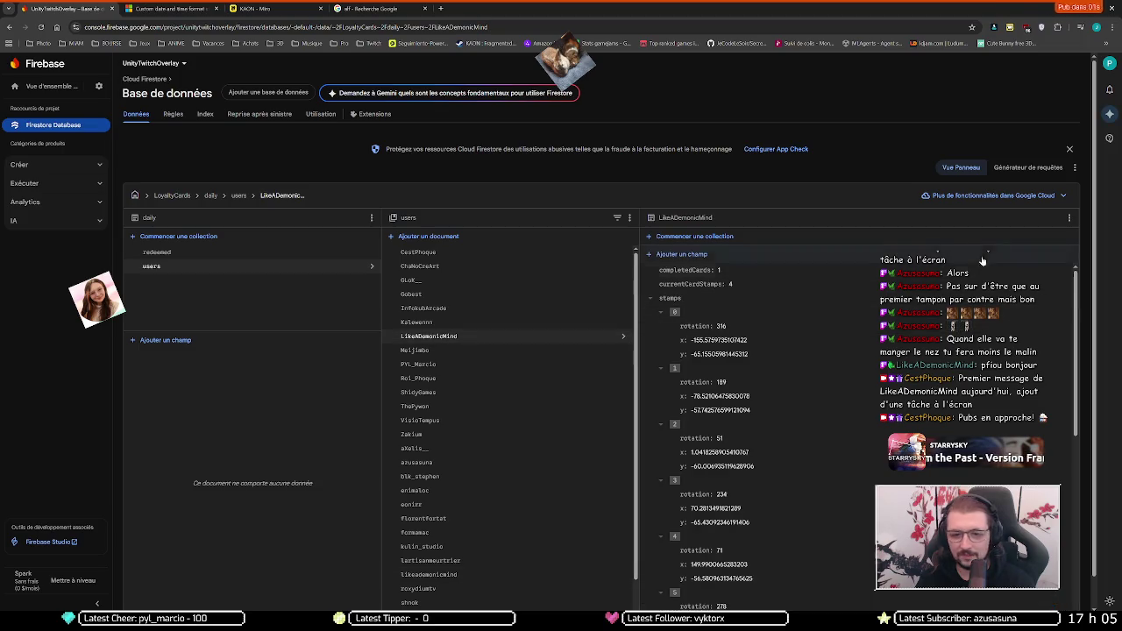
pyautogui.click(1069, 219)
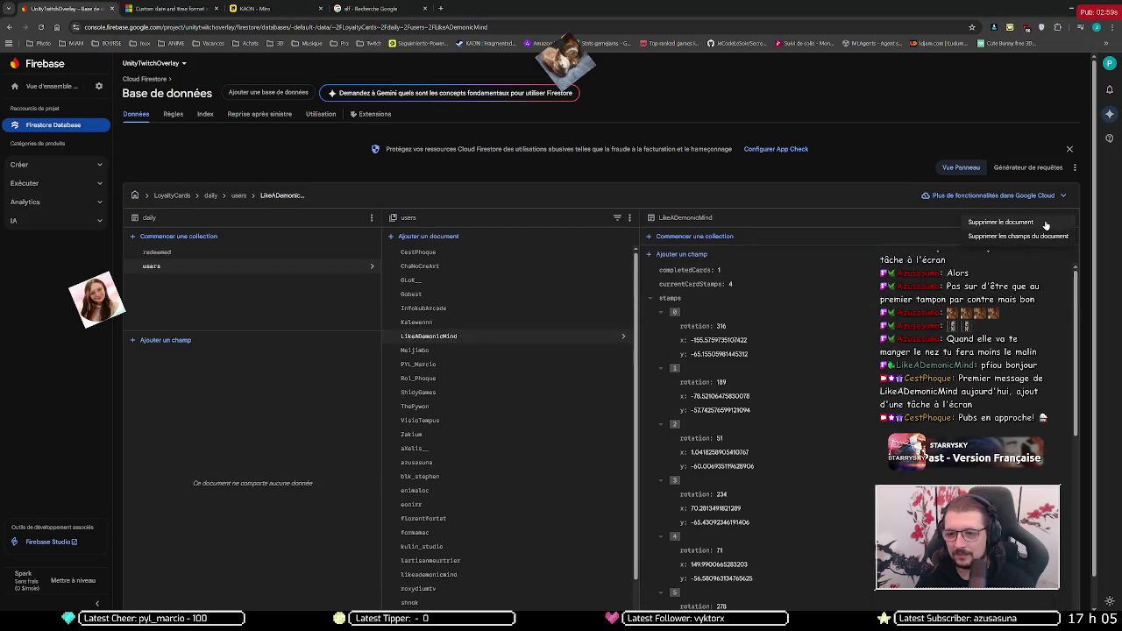
pyautogui.click(1000, 222)
pyautogui.click(735, 382)
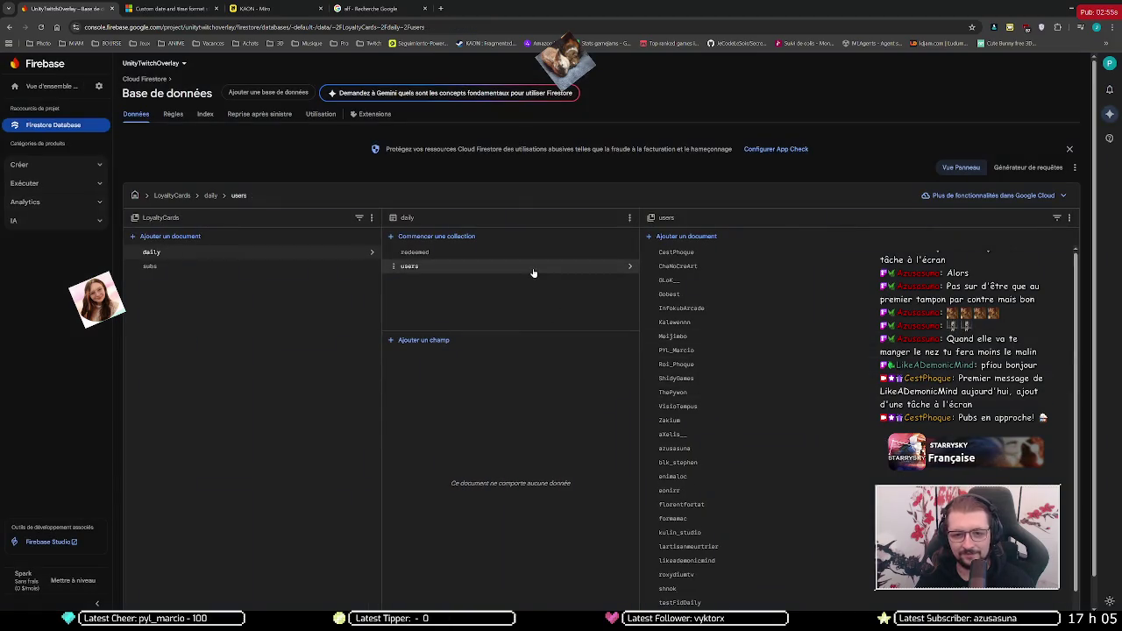
# Step: Move the player left, select Player in the Hierarchy, and perform a slash attack
pyautogui.click(681, 254)
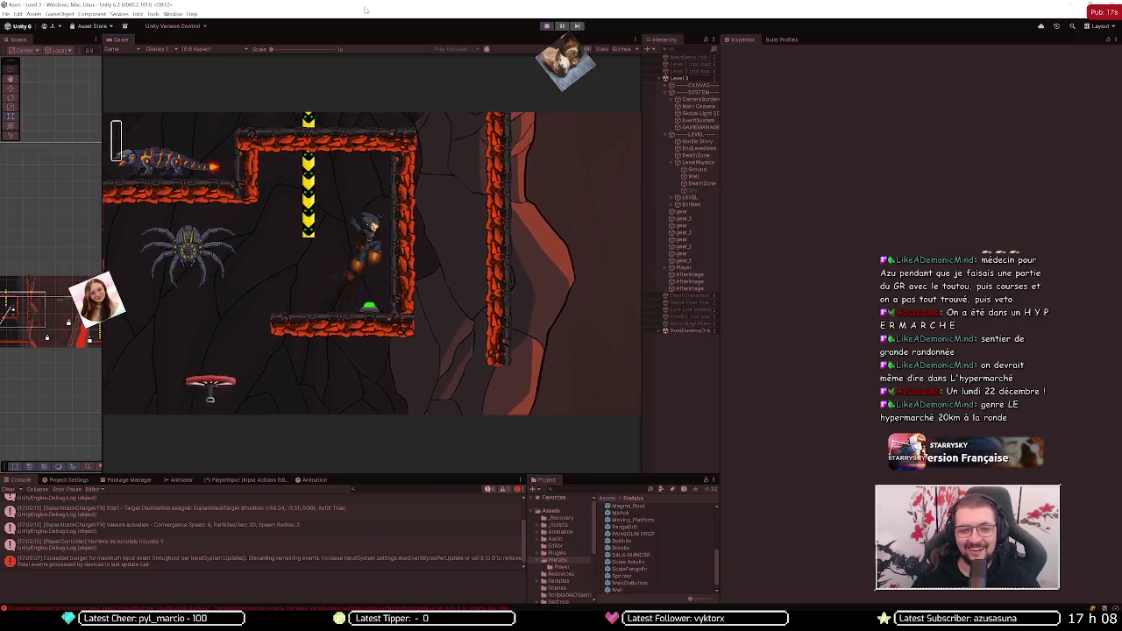
pyautogui.press('Left')
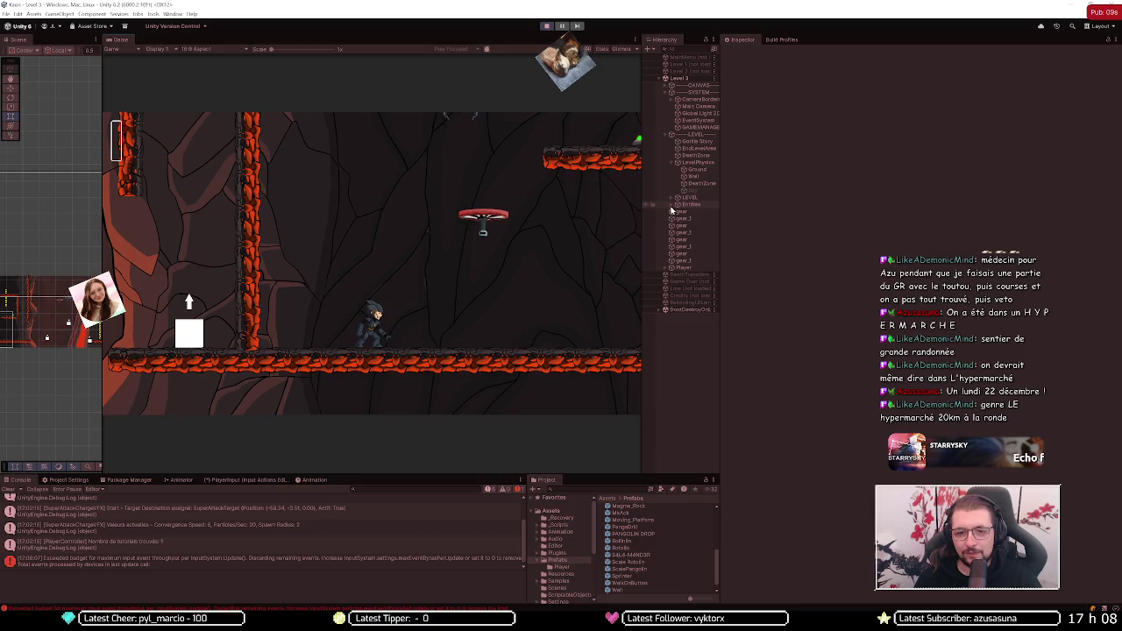
pyautogui.click(682, 345)
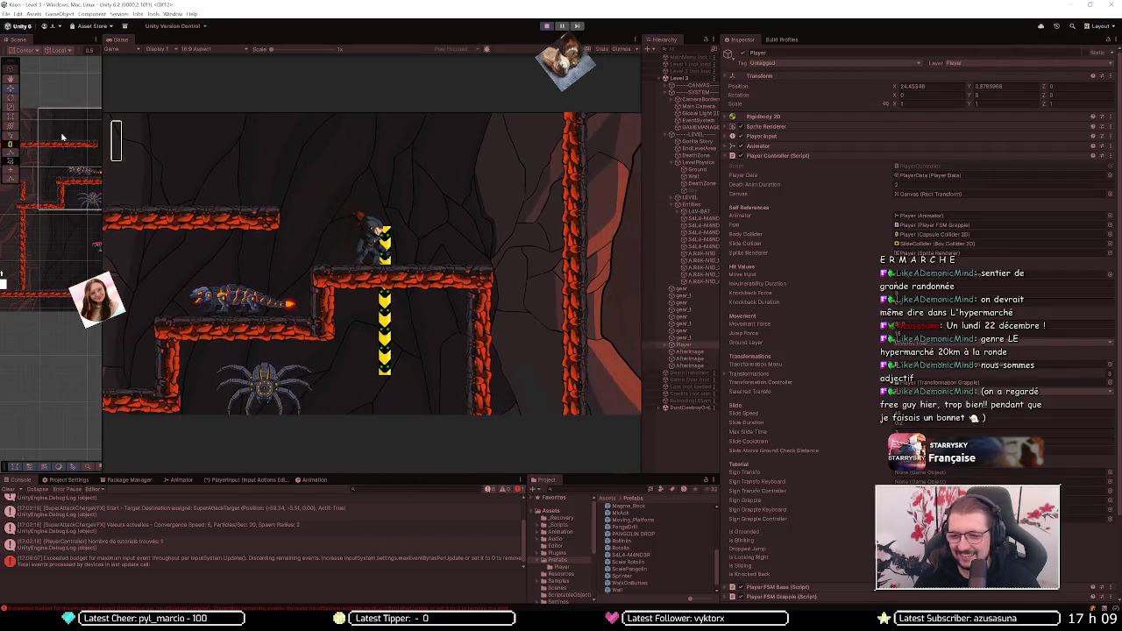
pyautogui.press('x')
pyautogui.press('x')
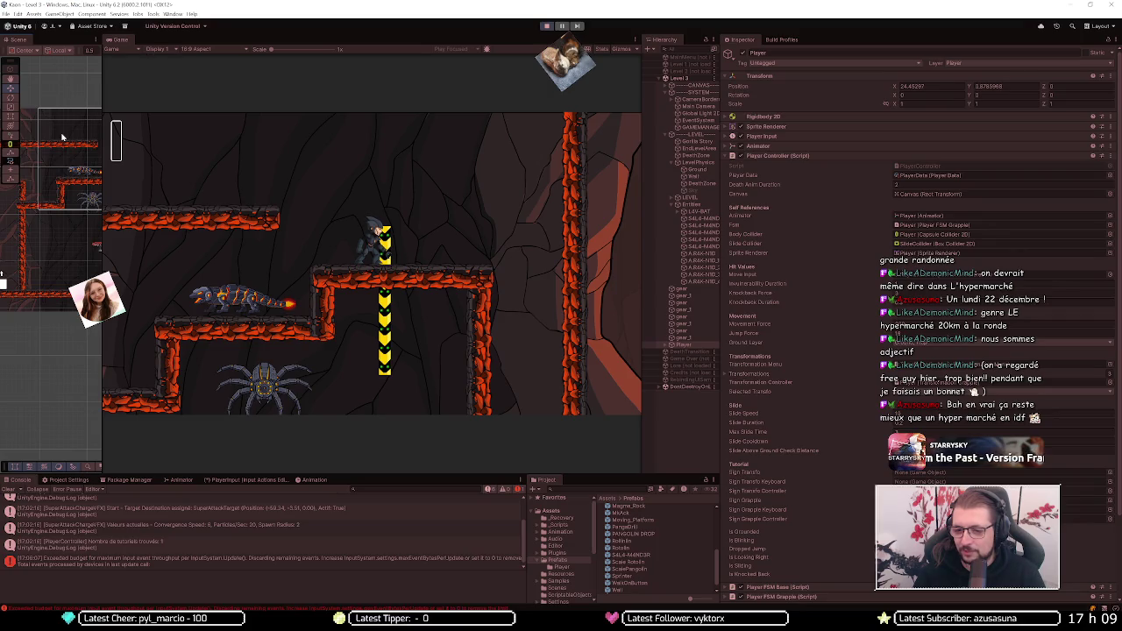
# Step: Run and jump the player onto the pillar and platform, then stop Play mode
pyautogui.press('Left')
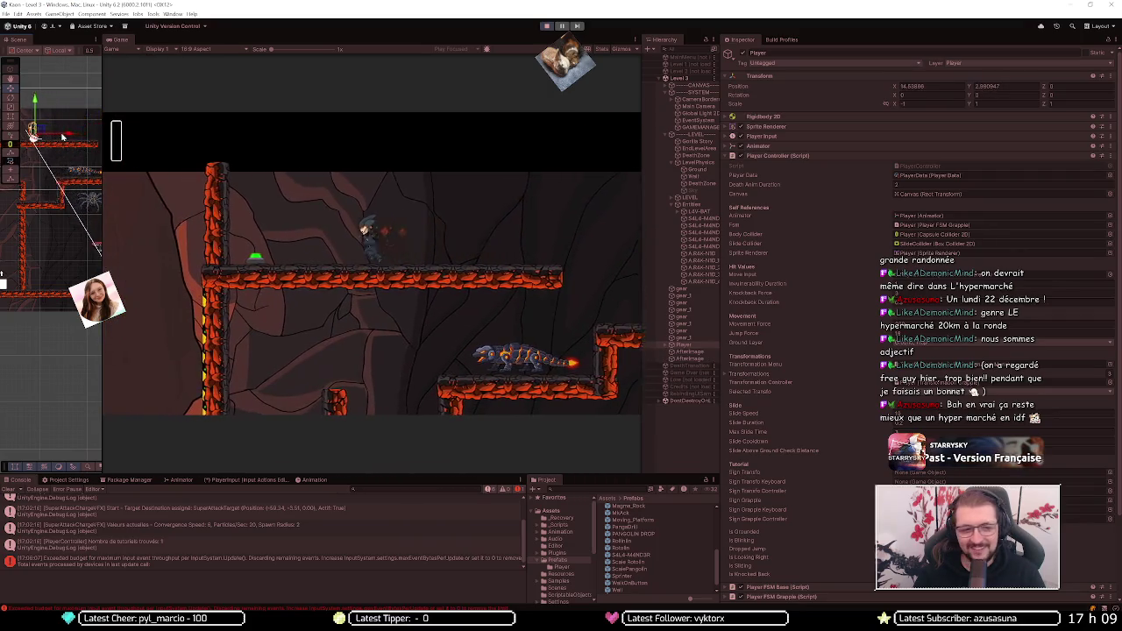
pyautogui.press('Left')
pyautogui.press('space')
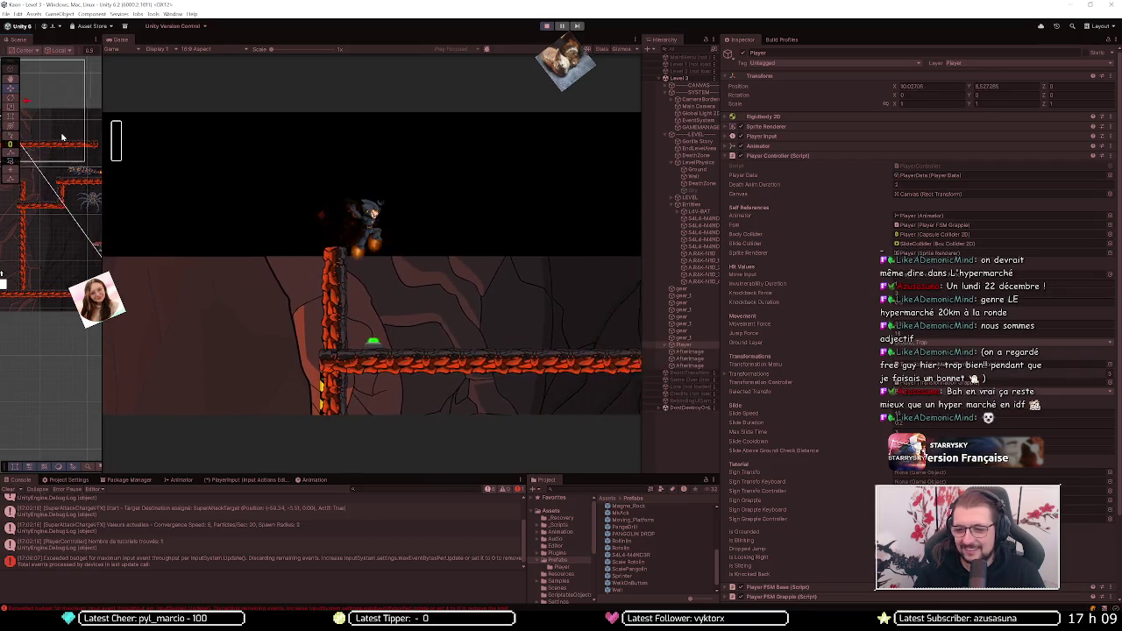
pyautogui.press('Right')
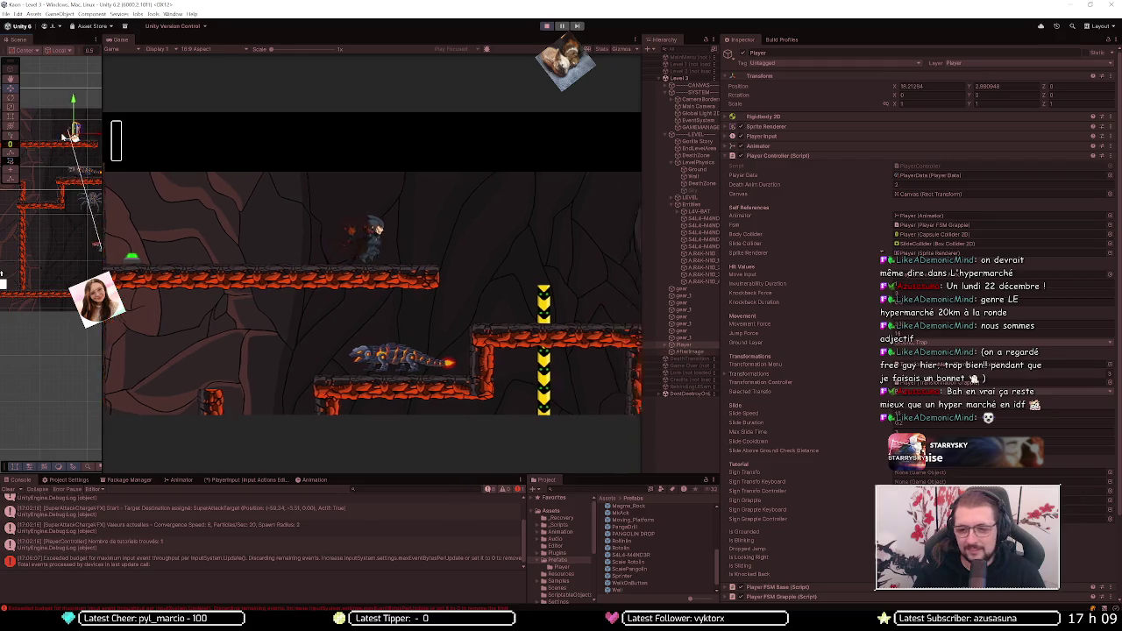
pyautogui.press('Right')
pyautogui.press('space')
pyautogui.press('Left')
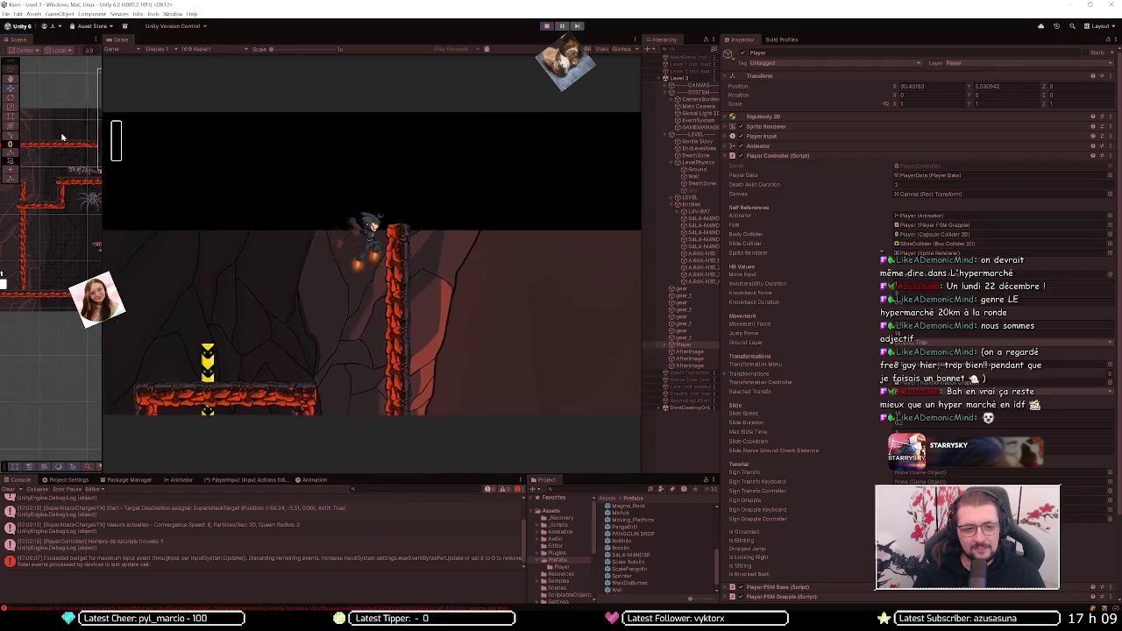
pyautogui.press('Left')
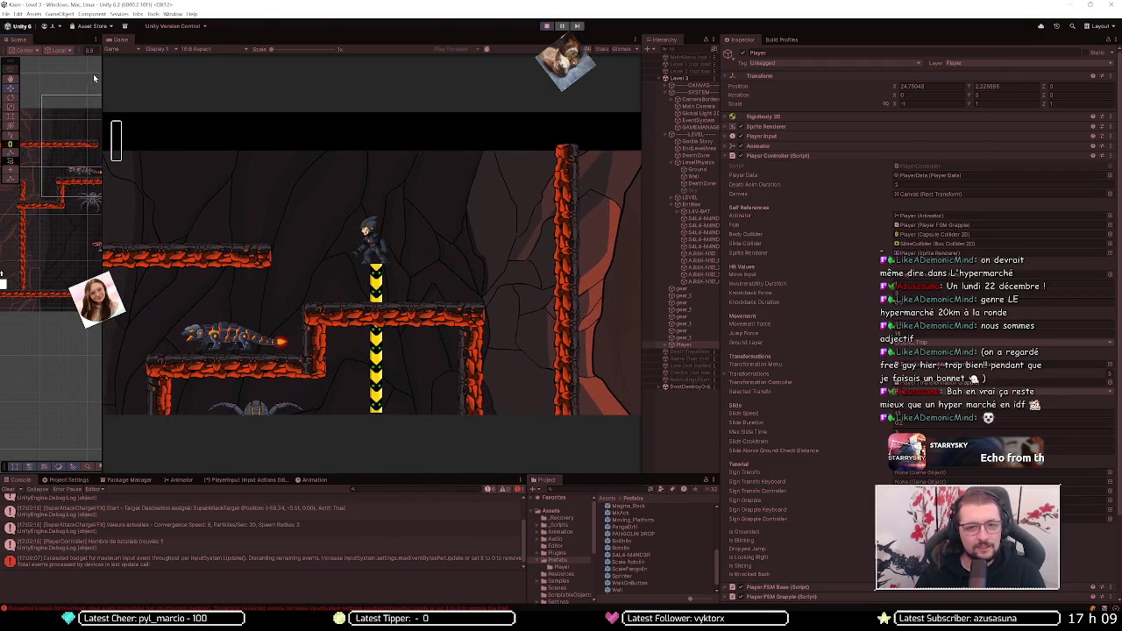
pyautogui.click(546, 25)
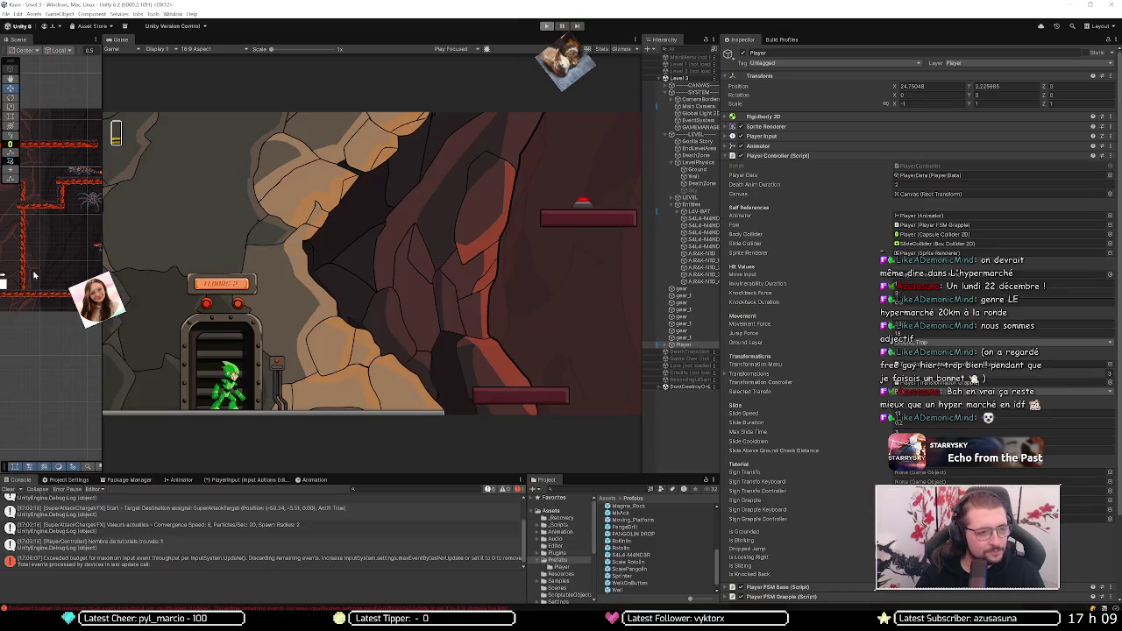
pyautogui.scroll(3, 87, 245)
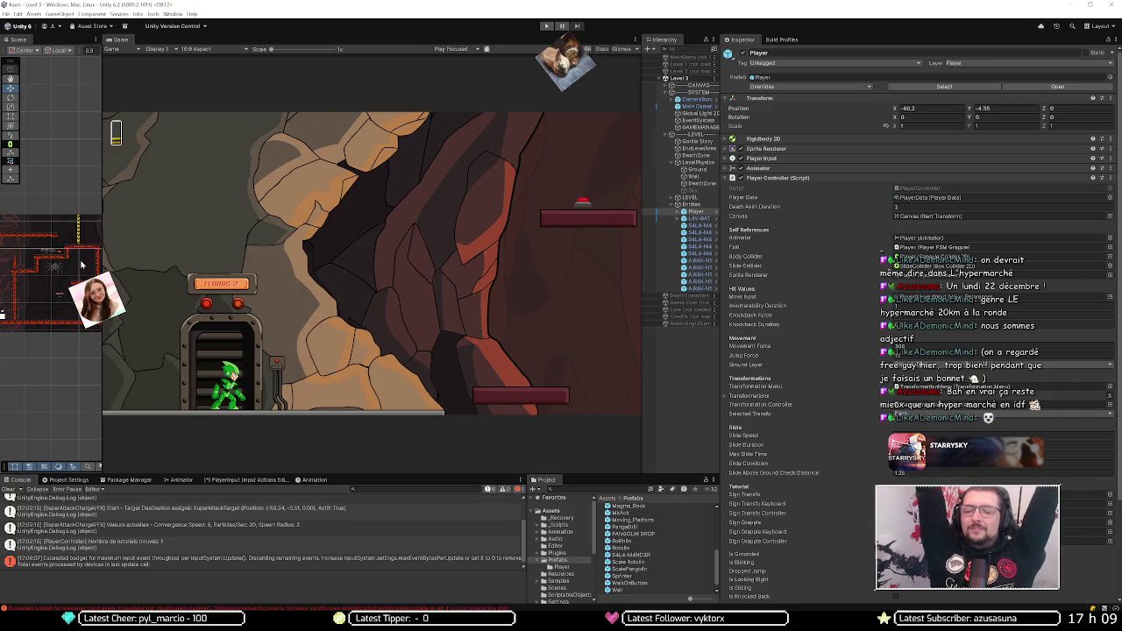
pyautogui.press('XF86AudioLowerVolume')
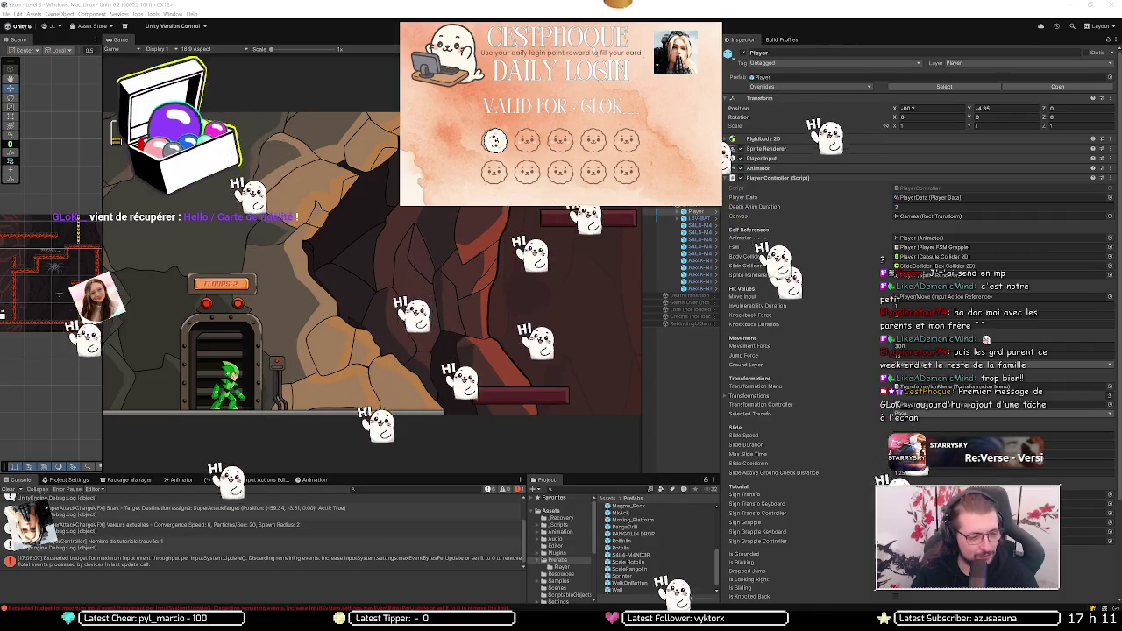
pyautogui.moveTo(98, 614)
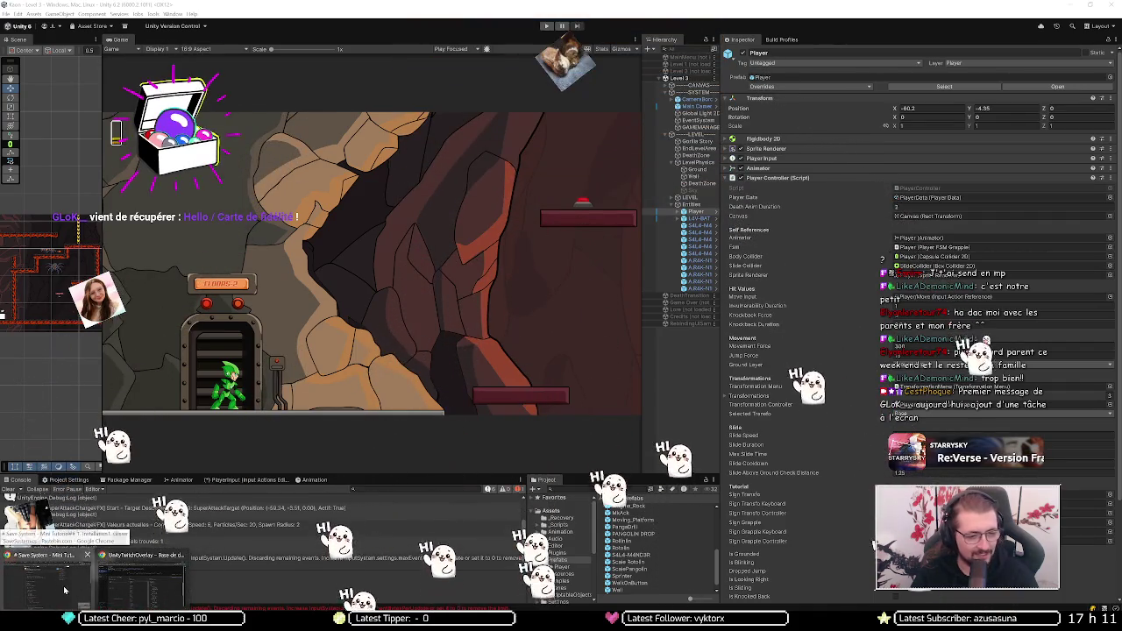
pyautogui.click(136, 579)
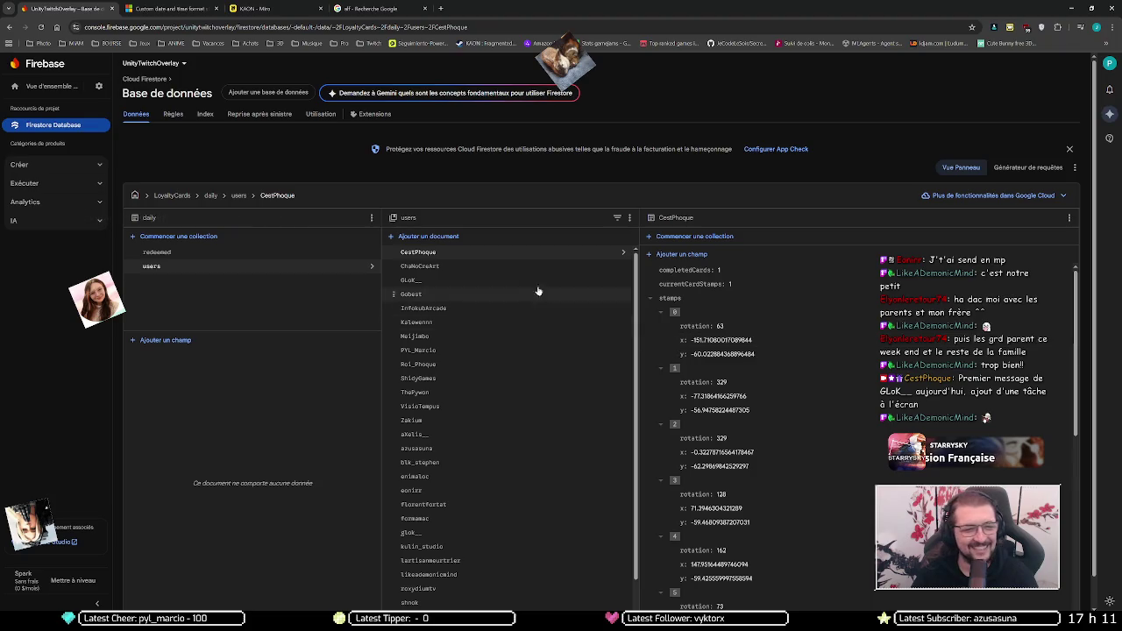
# Step: Click through the user documents and open the lowercase duplicate user's daily card record
pyautogui.click(479, 268)
pyautogui.click(474, 278)
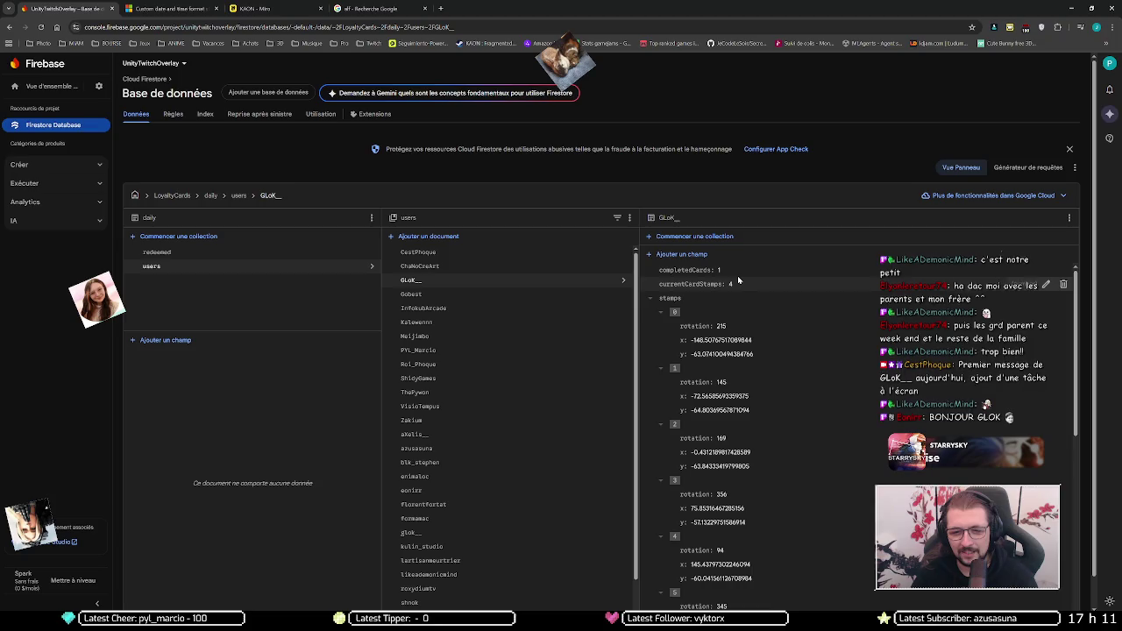
pyautogui.scroll(-1, 494, 421)
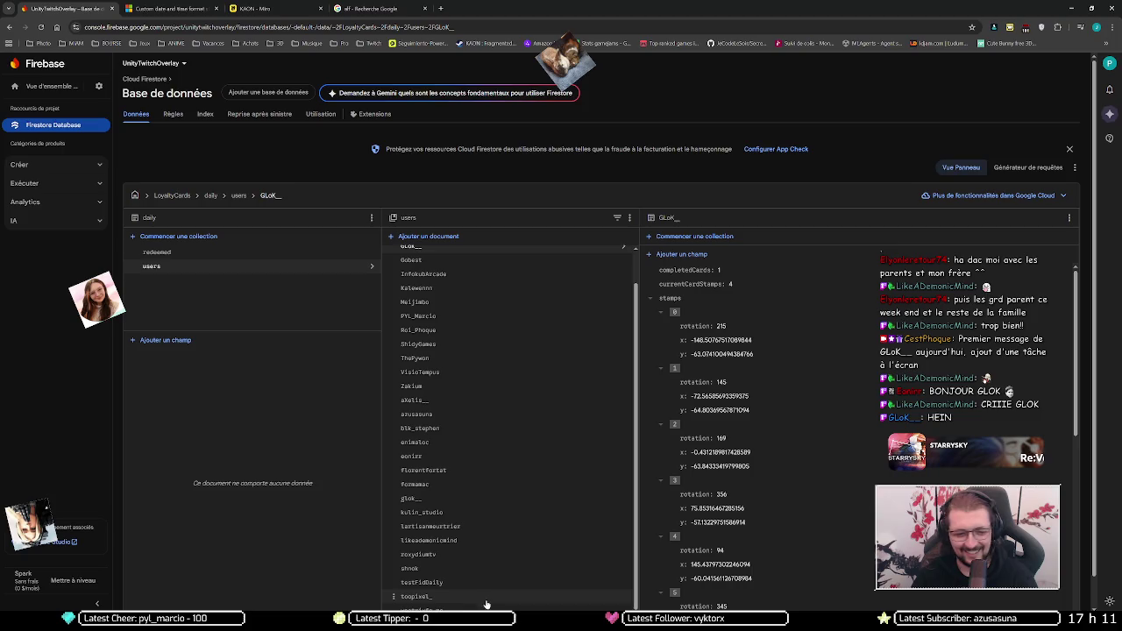
pyautogui.scroll(-1, 478, 583)
pyautogui.click(448, 467)
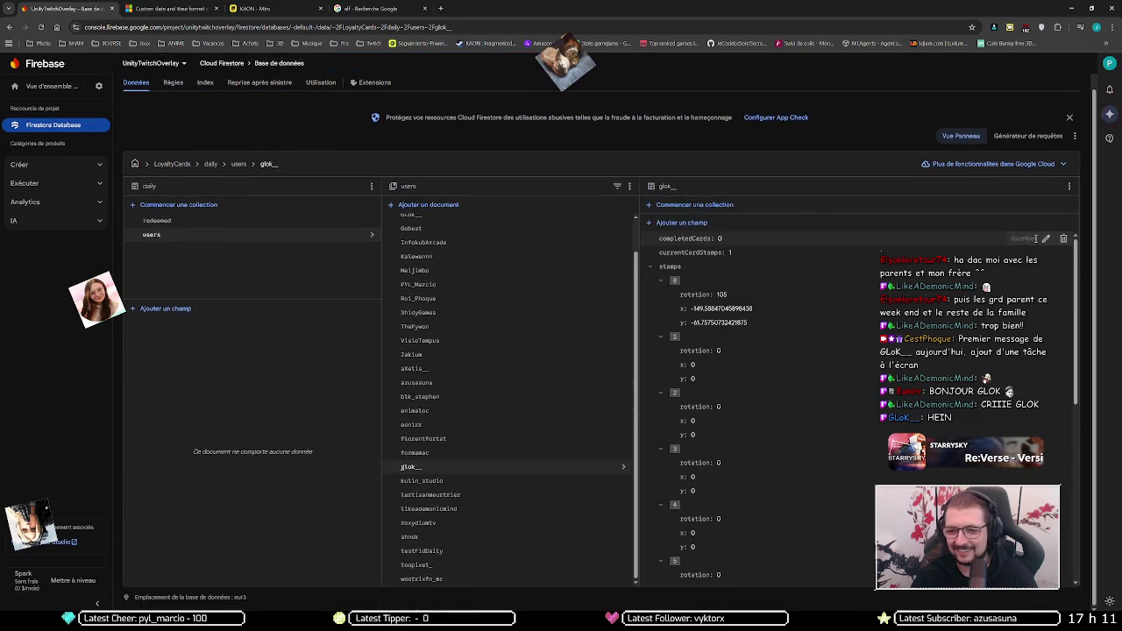
# Step: Set the lowercase user's completedCards to 1 and currentCardStamps to 5
pyautogui.click(1046, 239)
pyautogui.press('BackSpace')
pyautogui.write('1')
pyautogui.press('Return')
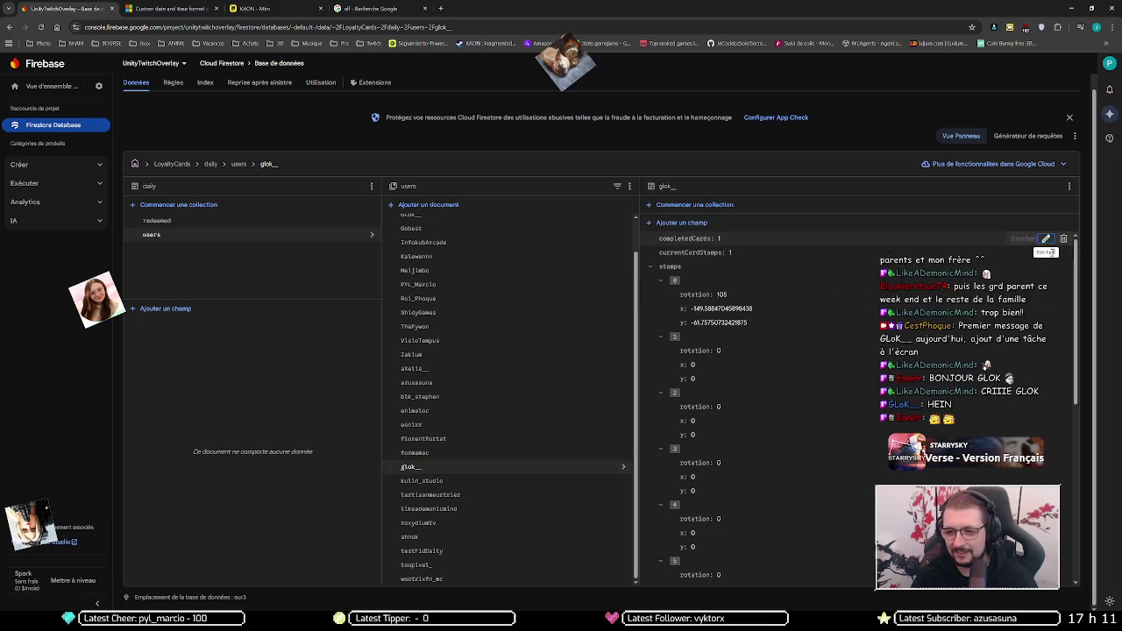
pyautogui.click(1046, 253)
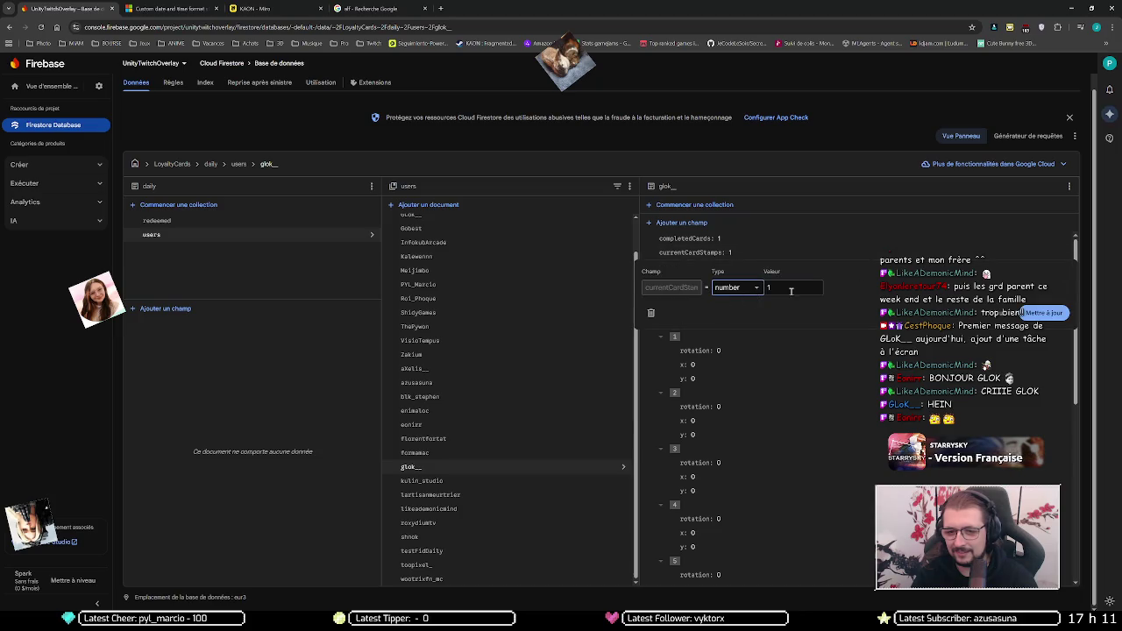
pyautogui.click(820, 288)
pyautogui.press('BackSpace')
pyautogui.write('5')
pyautogui.press('Return')
# Step: Set totalStamps to 15, then reopen the original-case user's record
pyautogui.scroll(-5, 851, 310)
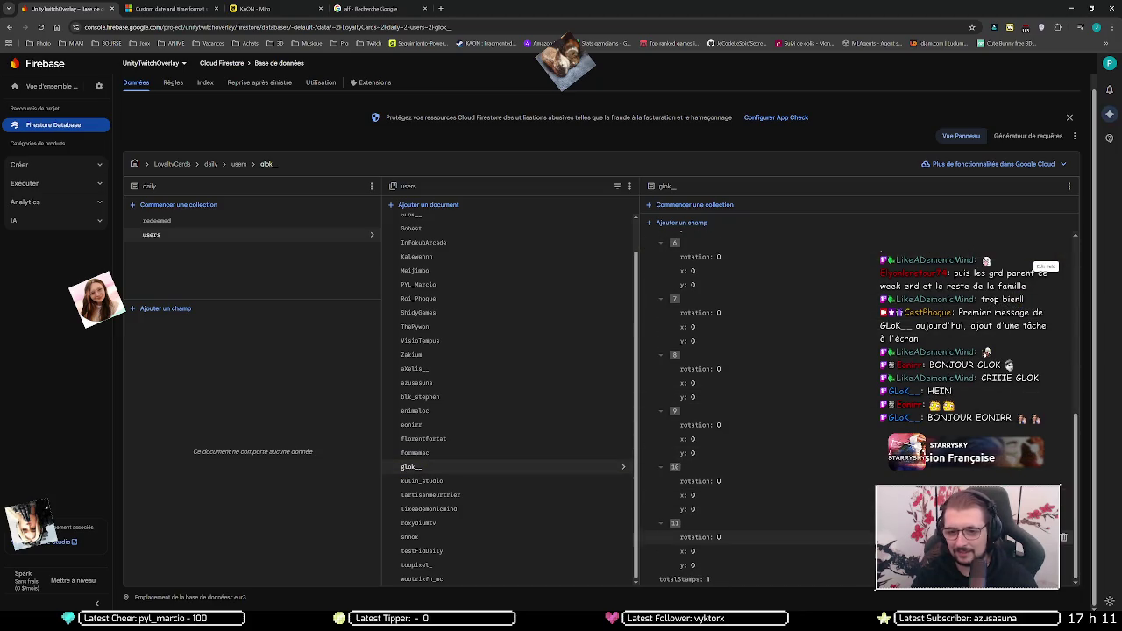
pyautogui.click(1046, 571)
pyautogui.click(803, 565)
pyautogui.write('5')
pyautogui.press('Return')
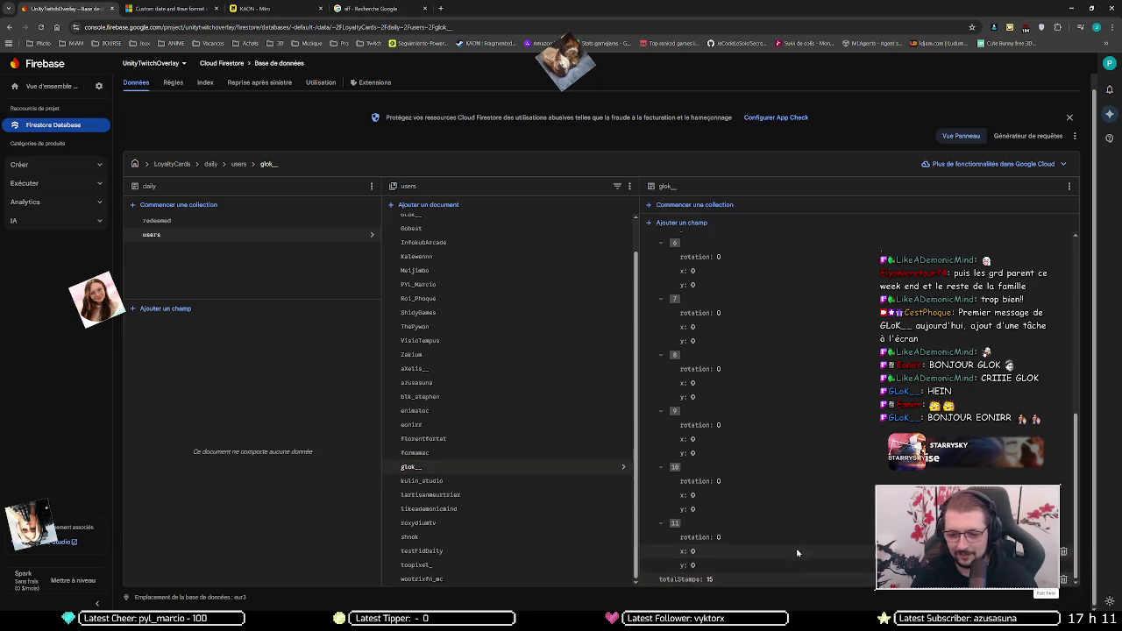
pyautogui.scroll(1, 468, 318)
pyautogui.click(504, 249)
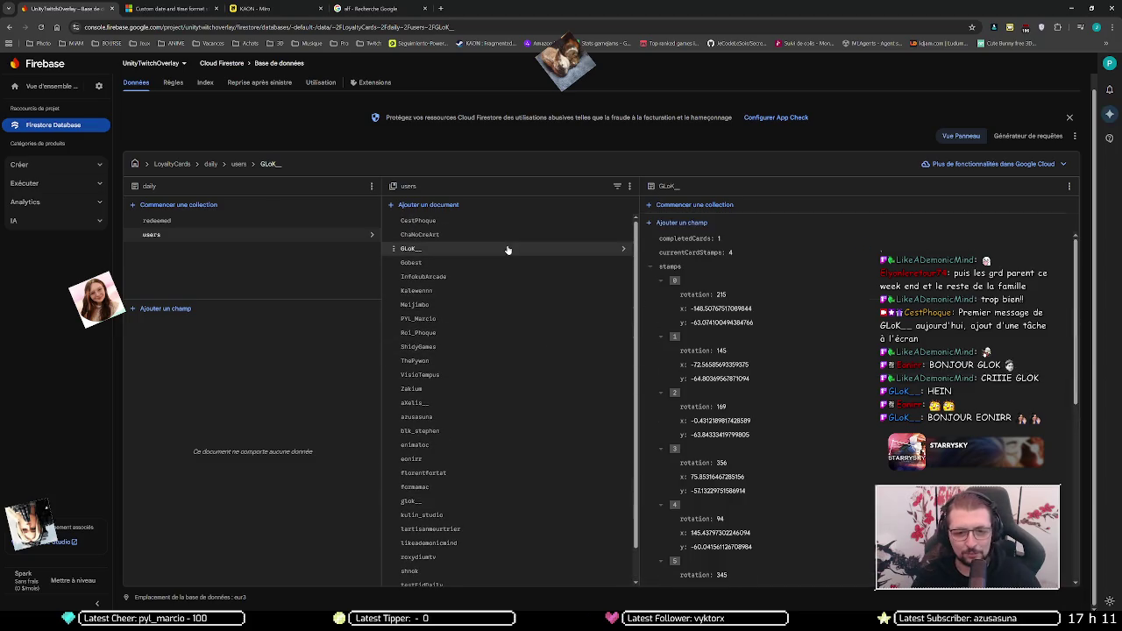
# Step: Delete the original-case user's document via Supprimer le document and confirm
pyautogui.scroll(-5, 764, 309)
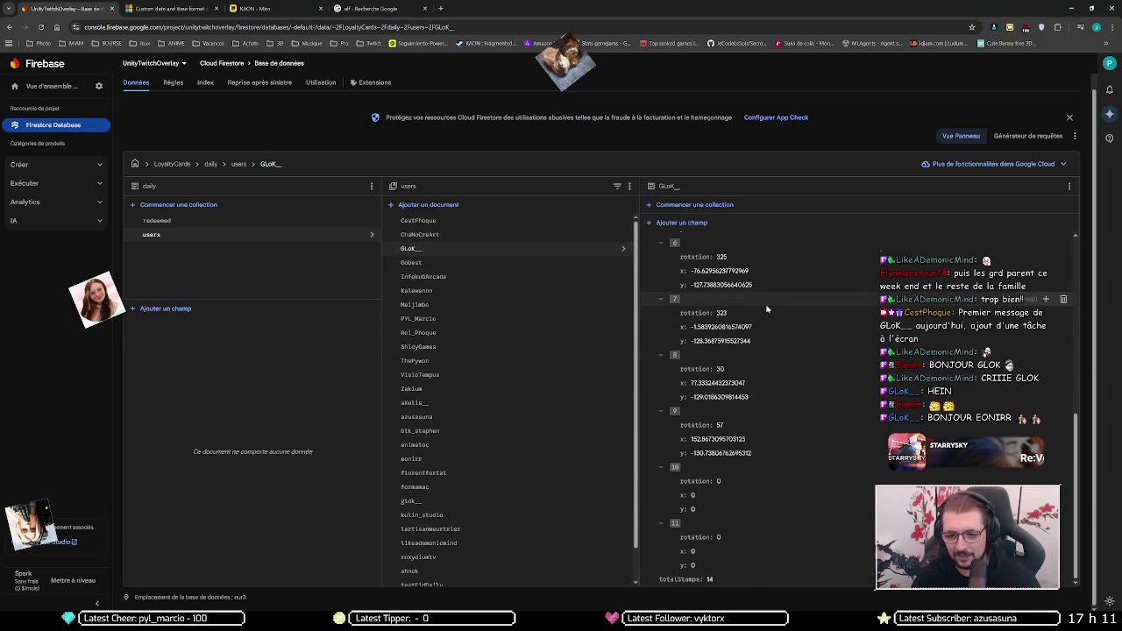
pyautogui.scroll(5, 799, 303)
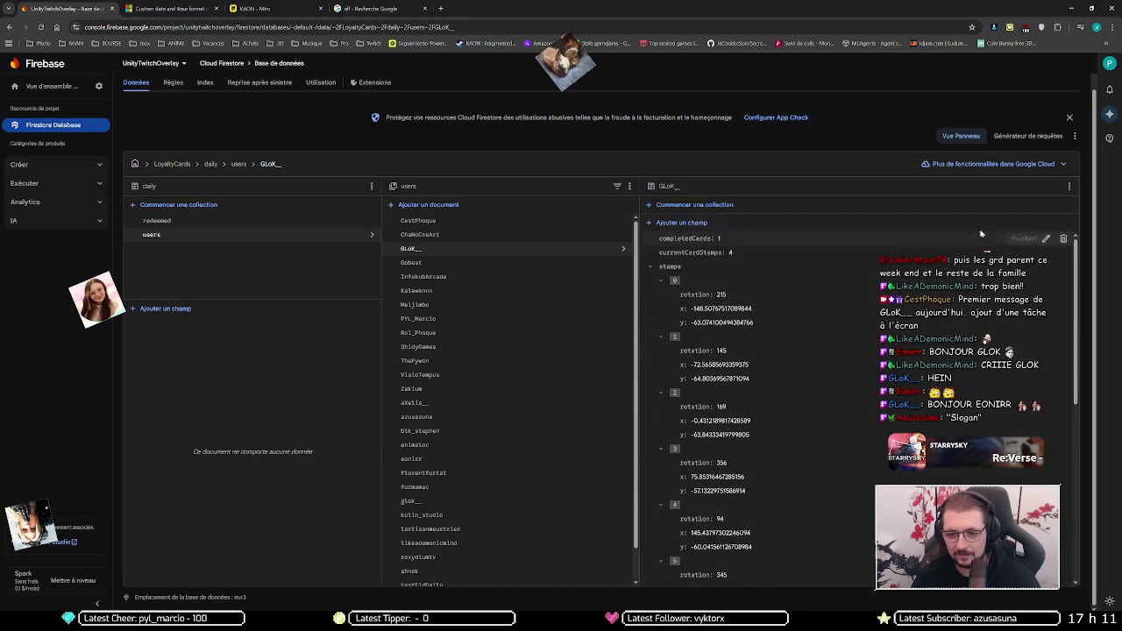
pyautogui.click(1070, 189)
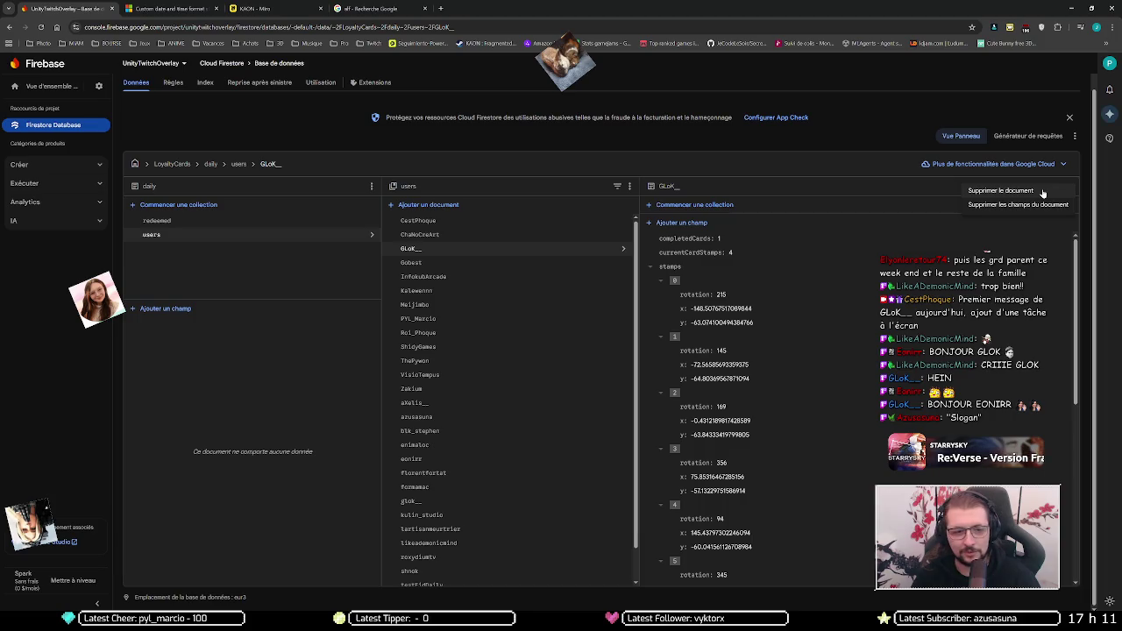
pyautogui.click(1043, 193)
pyautogui.click(726, 384)
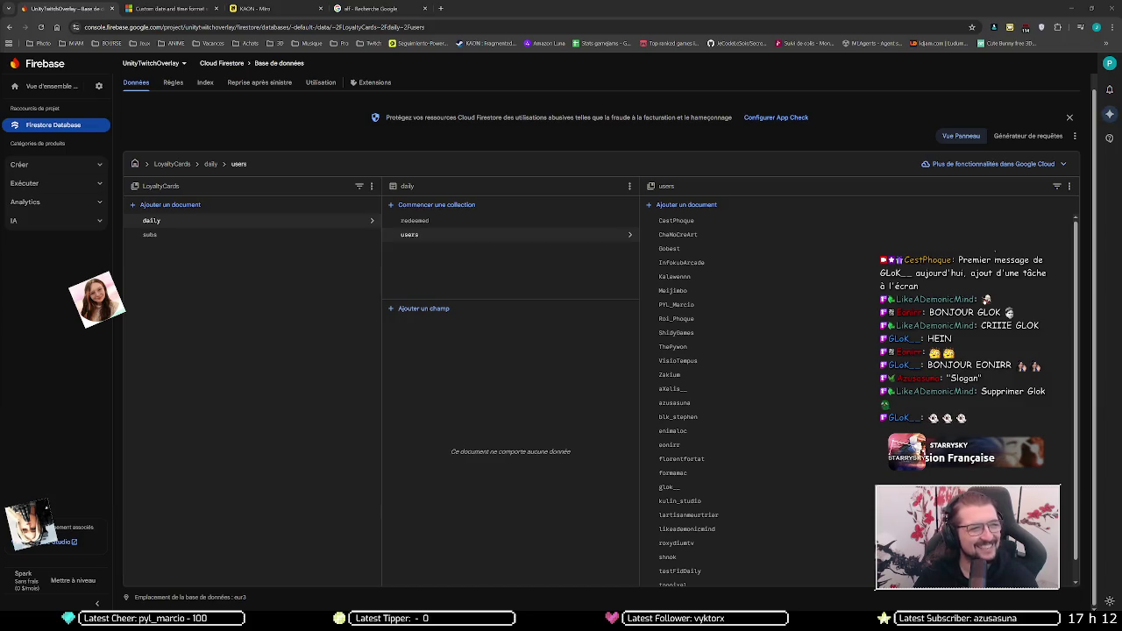
# Step: Check Unity briefly, then return to Firestore and go up to the LoyaltyCards collection
pyautogui.hotkey('alt', 'Tab')
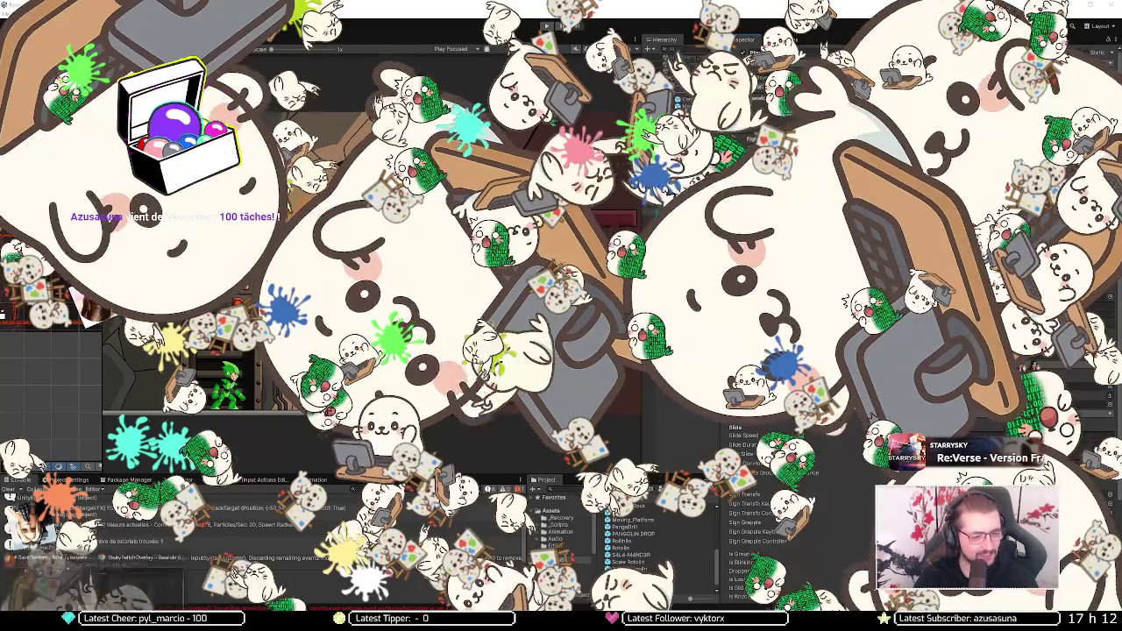
pyautogui.moveTo(125, 566)
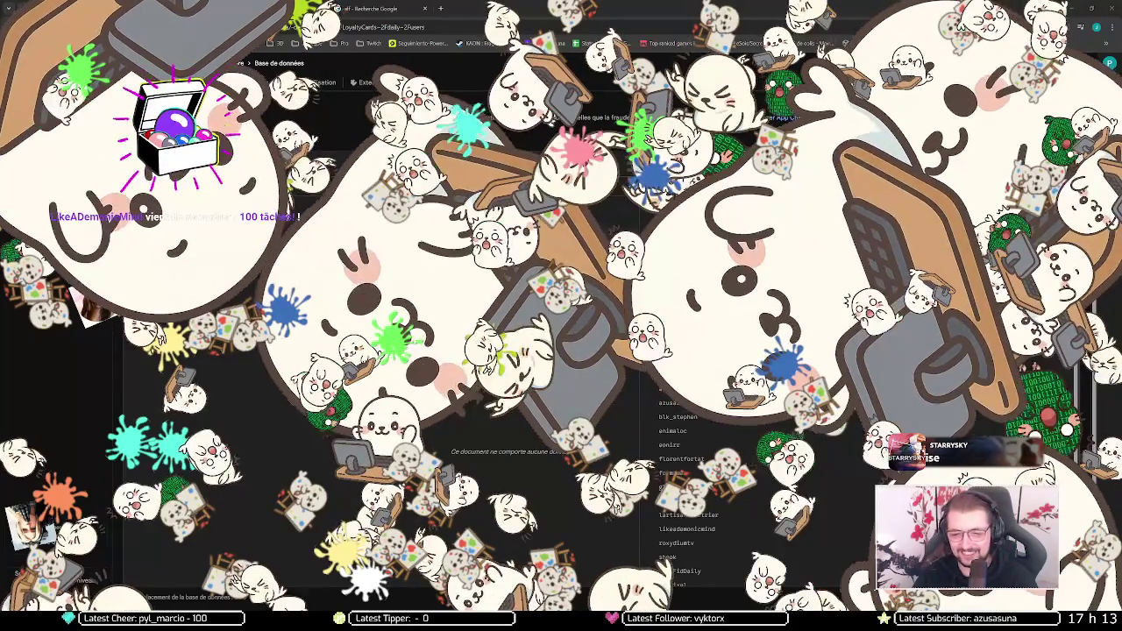
pyautogui.click(417, 261)
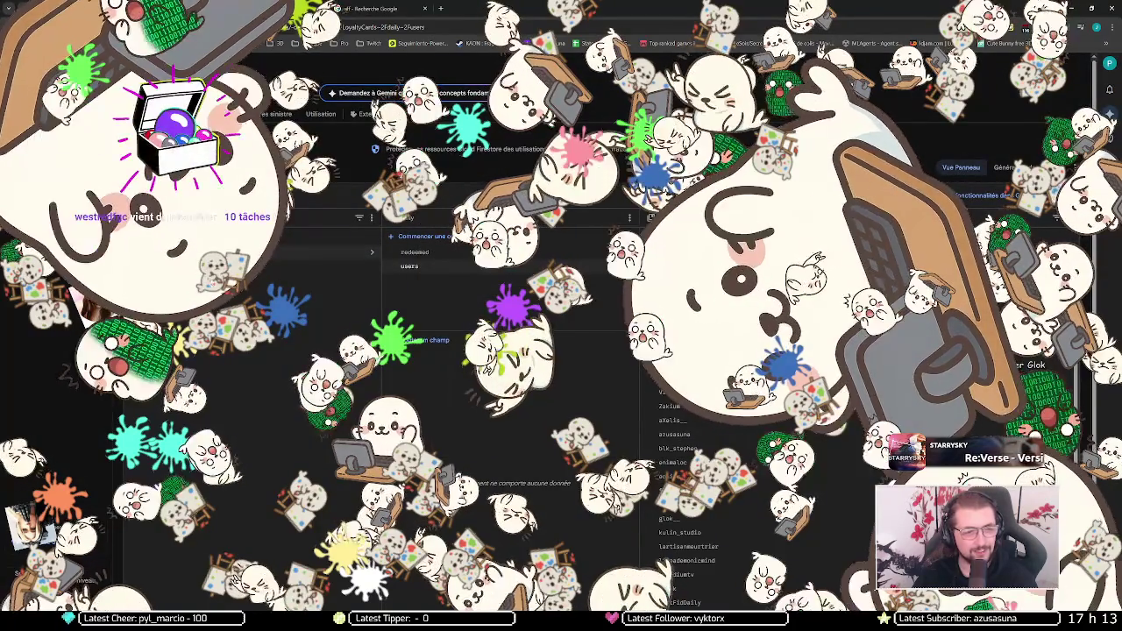
pyautogui.click(229, 256)
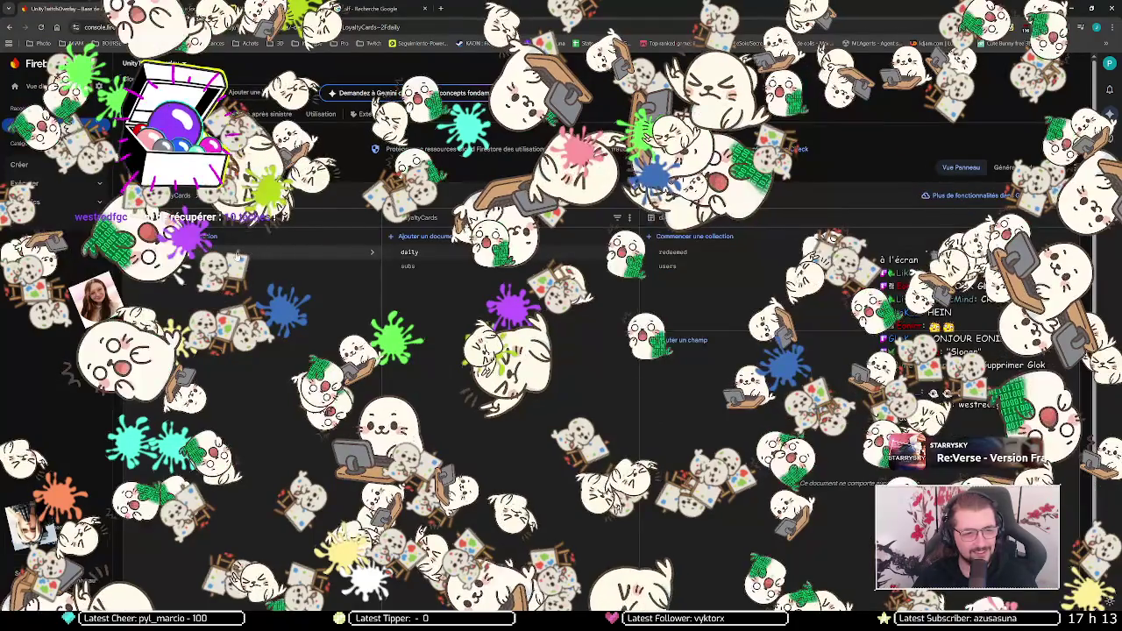
pyautogui.click(459, 252)
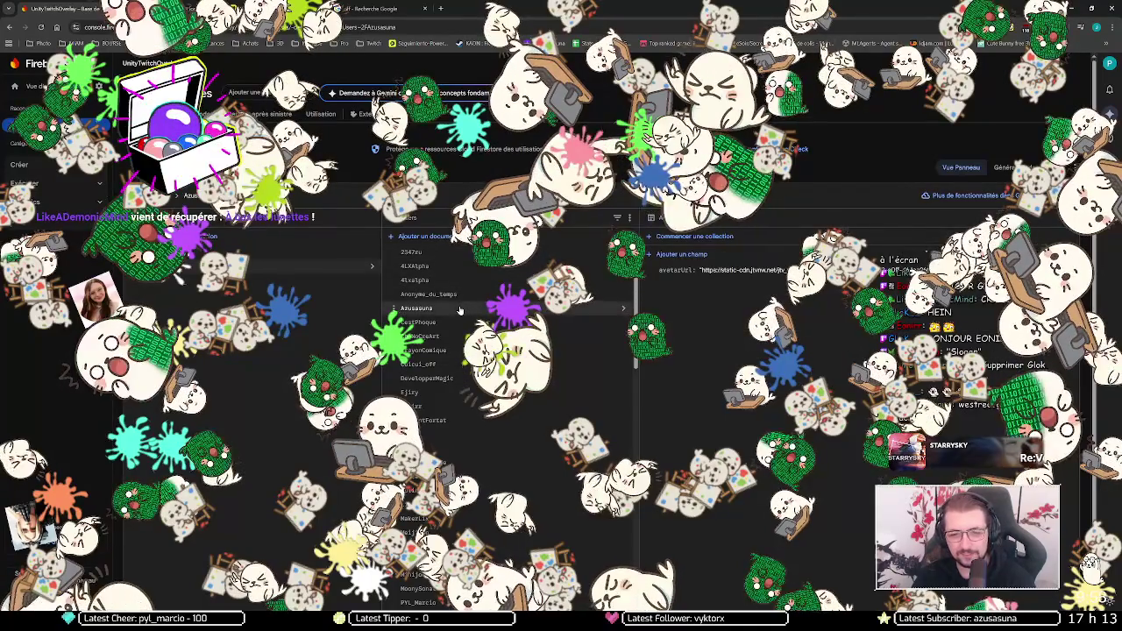
pyautogui.scroll(-2, 460, 305)
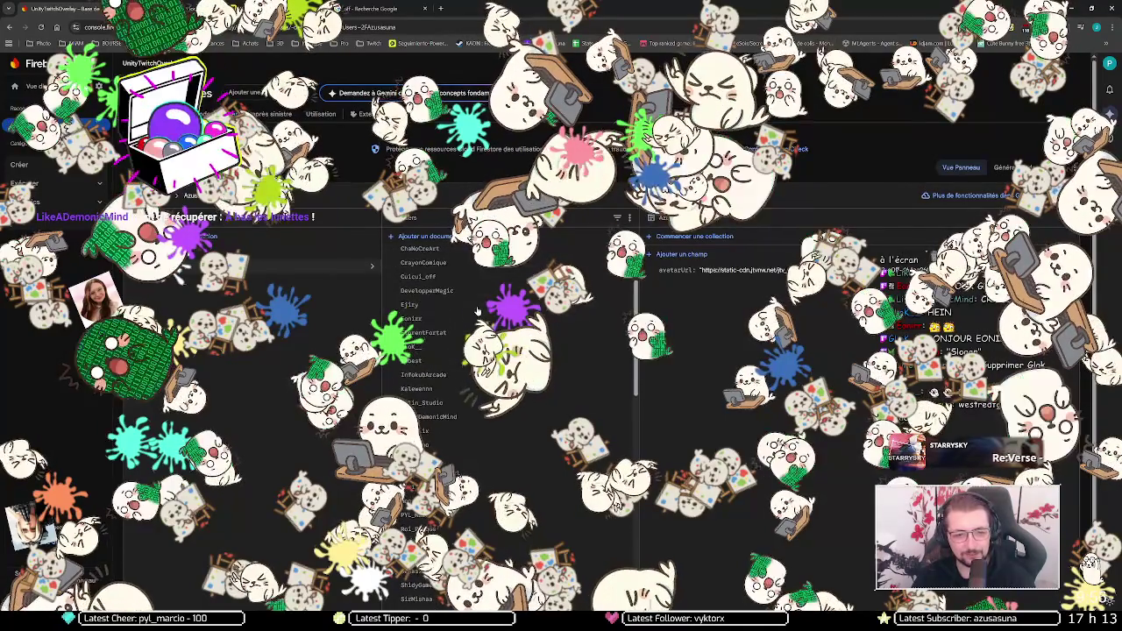
pyautogui.scroll(-1, 459, 305)
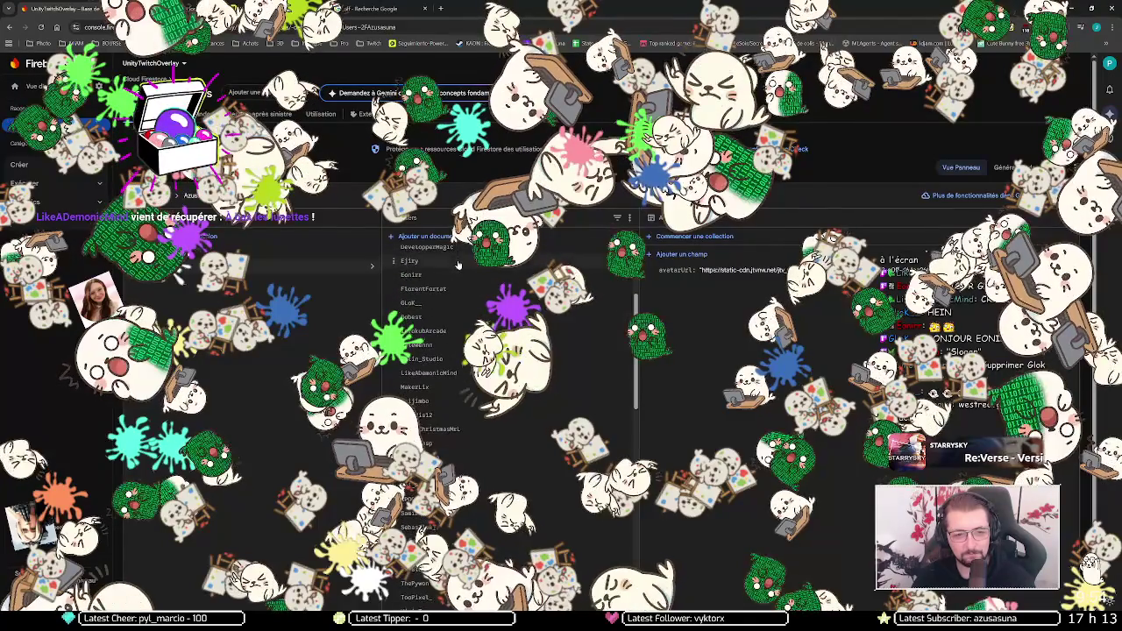
pyautogui.scroll(-7, 453, 300)
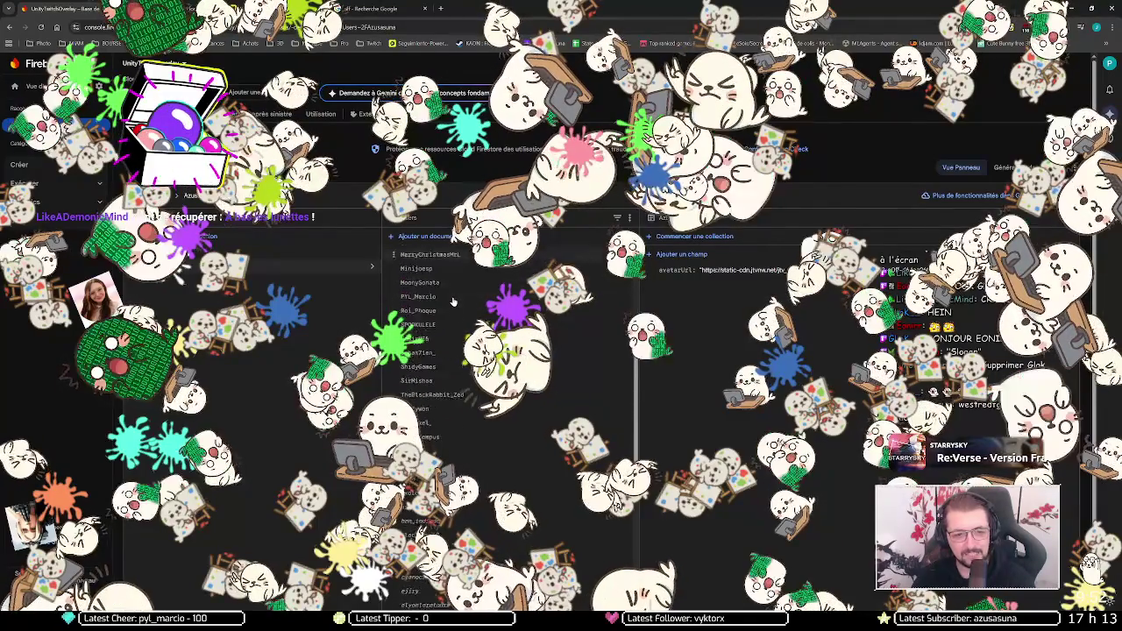
pyautogui.scroll(-2, 454, 295)
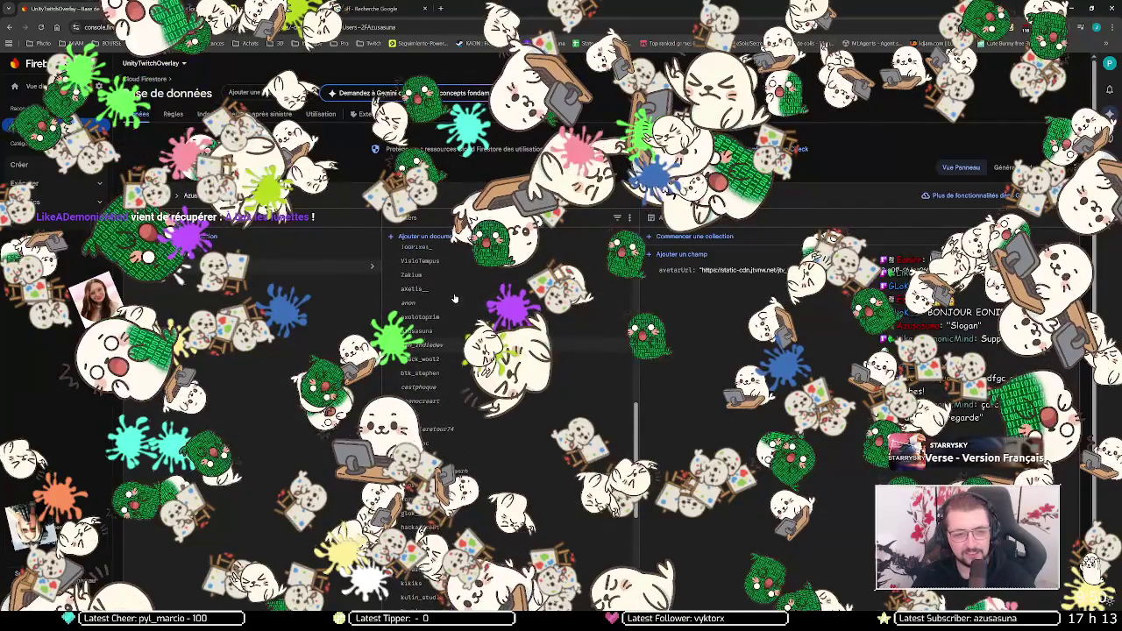
pyautogui.scroll(-1, 454, 293)
pyautogui.click(447, 287)
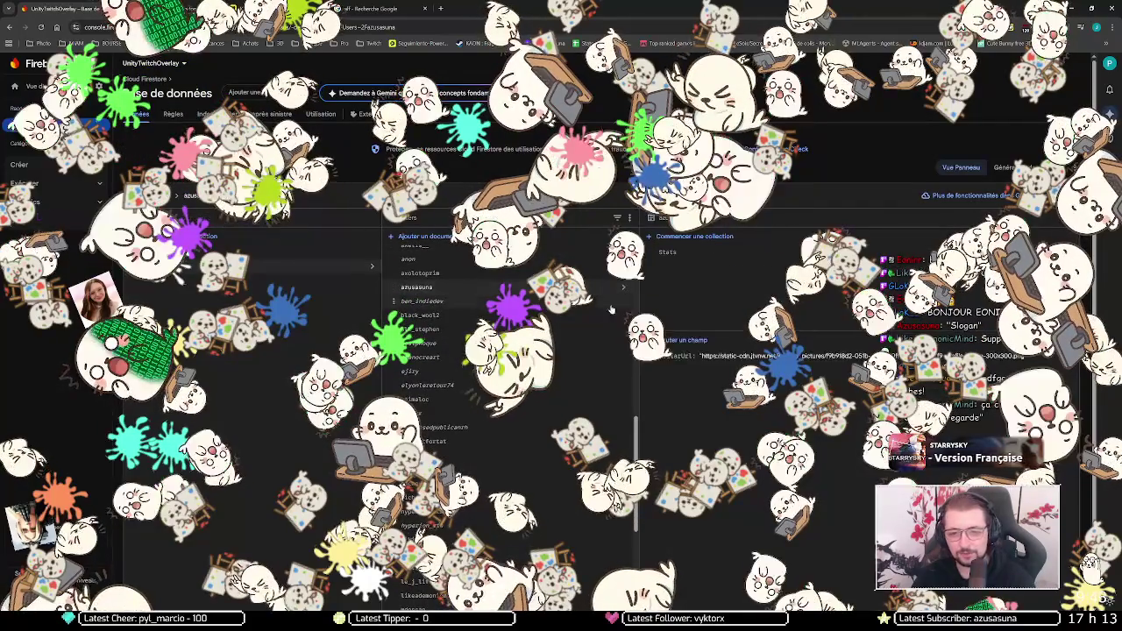
pyautogui.click(668, 252)
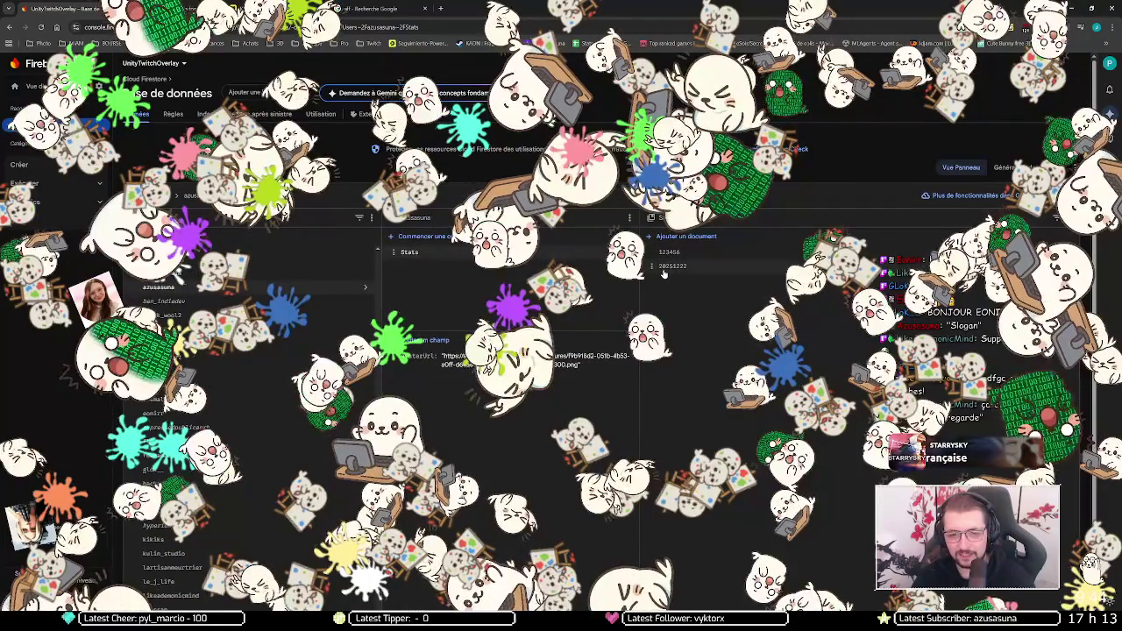
pyautogui.click(680, 267)
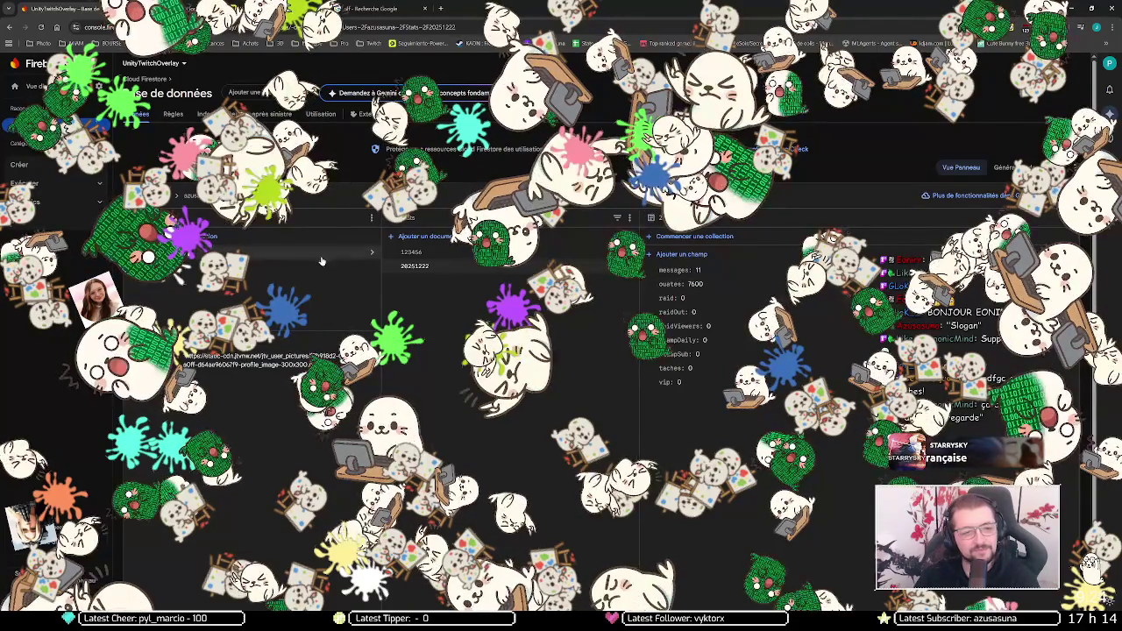
pyautogui.click(320, 252)
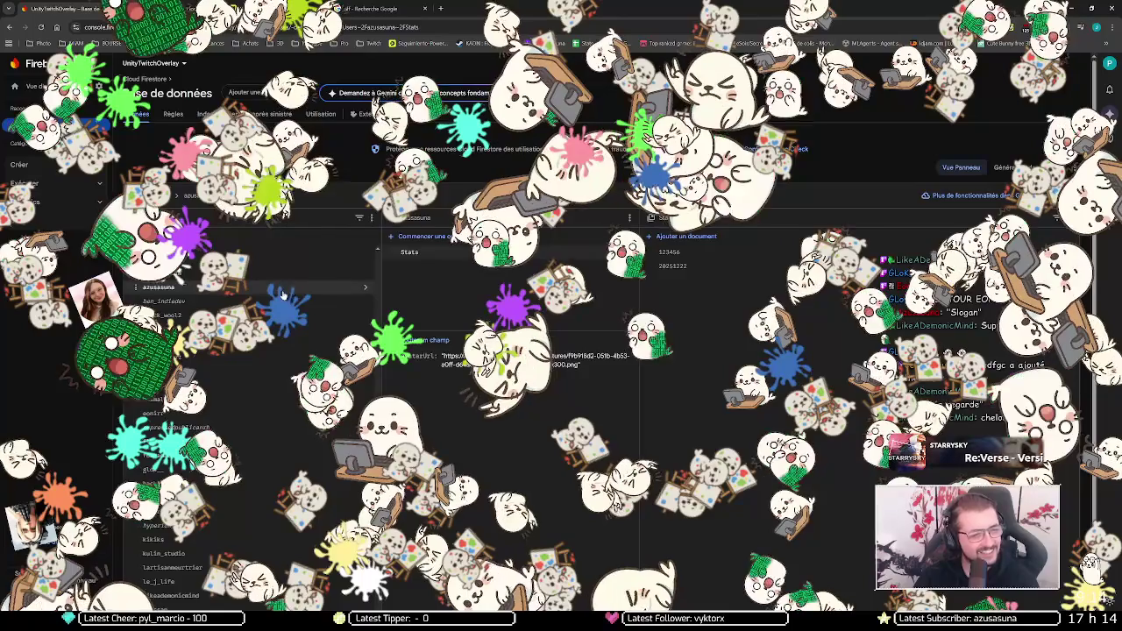
pyautogui.scroll(-1, 283, 296)
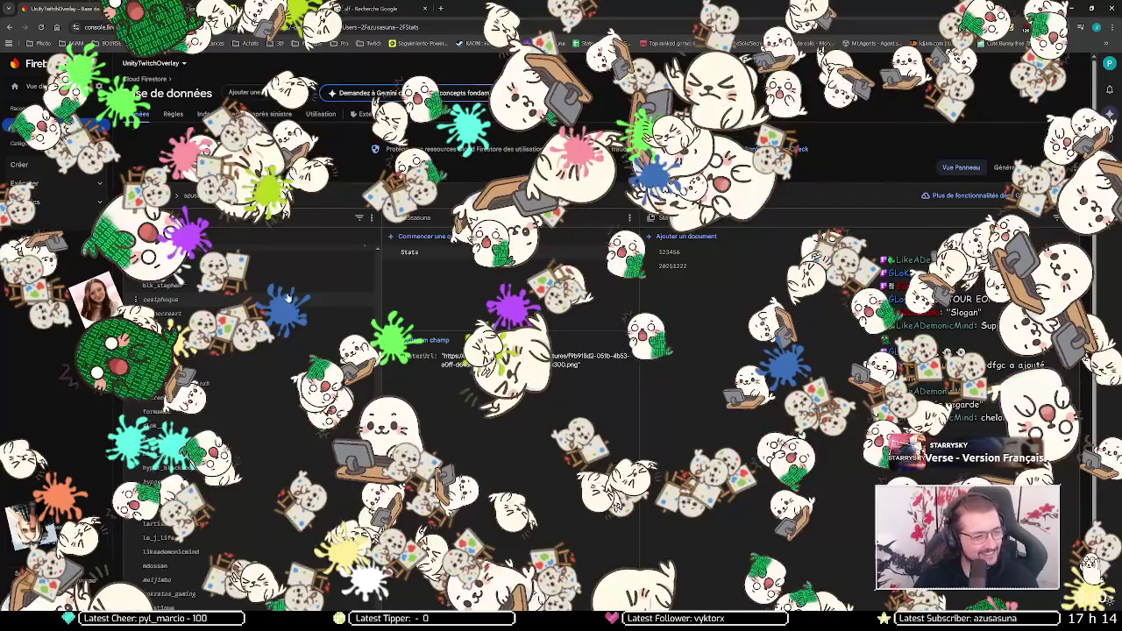
pyautogui.scroll(-1, 288, 298)
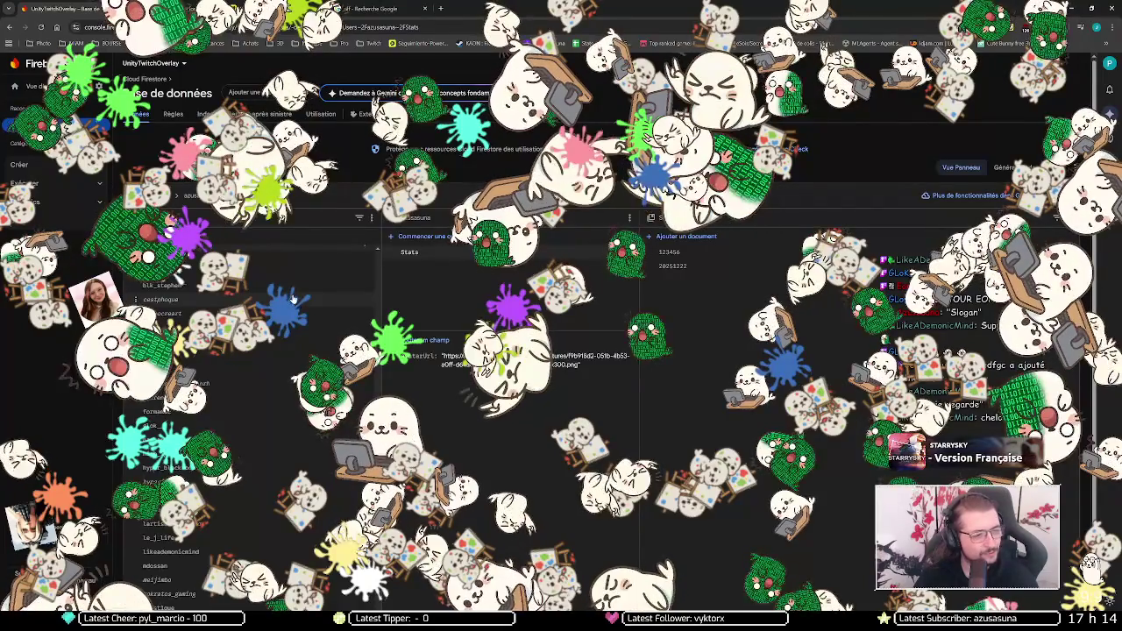
pyautogui.scroll(-4, 294, 300)
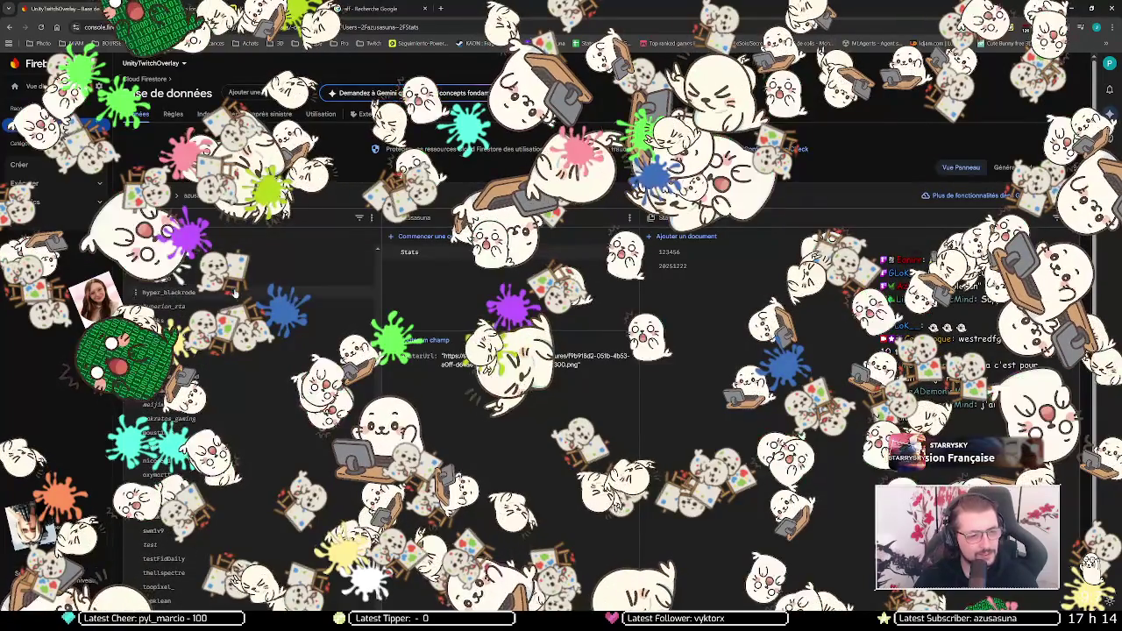
pyautogui.scroll(-3, 293, 300)
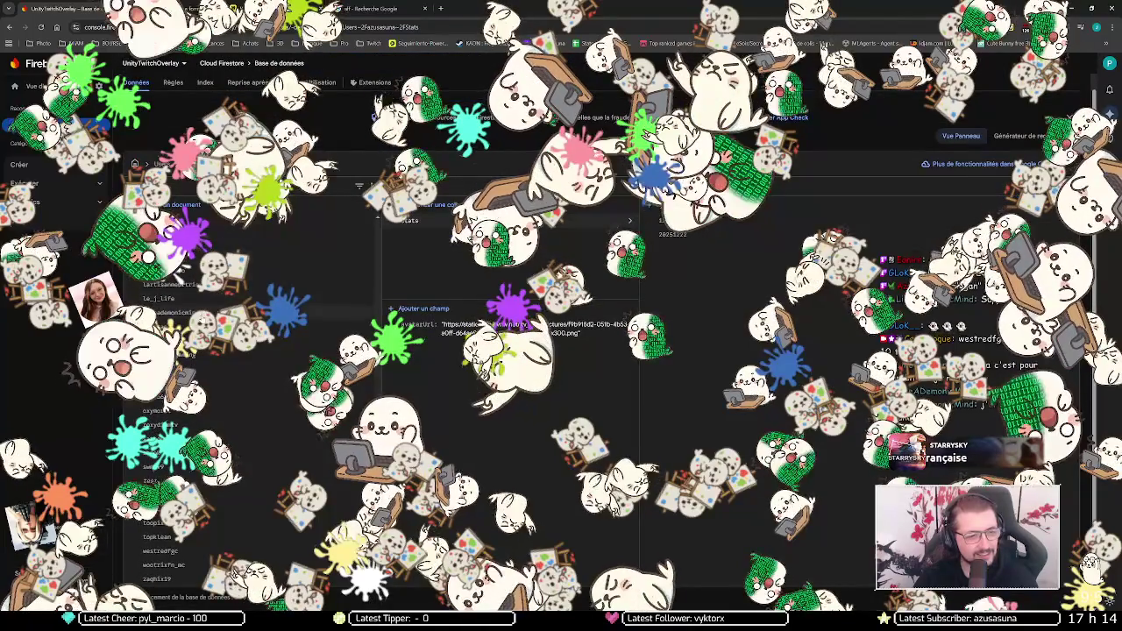
pyautogui.click(172, 313)
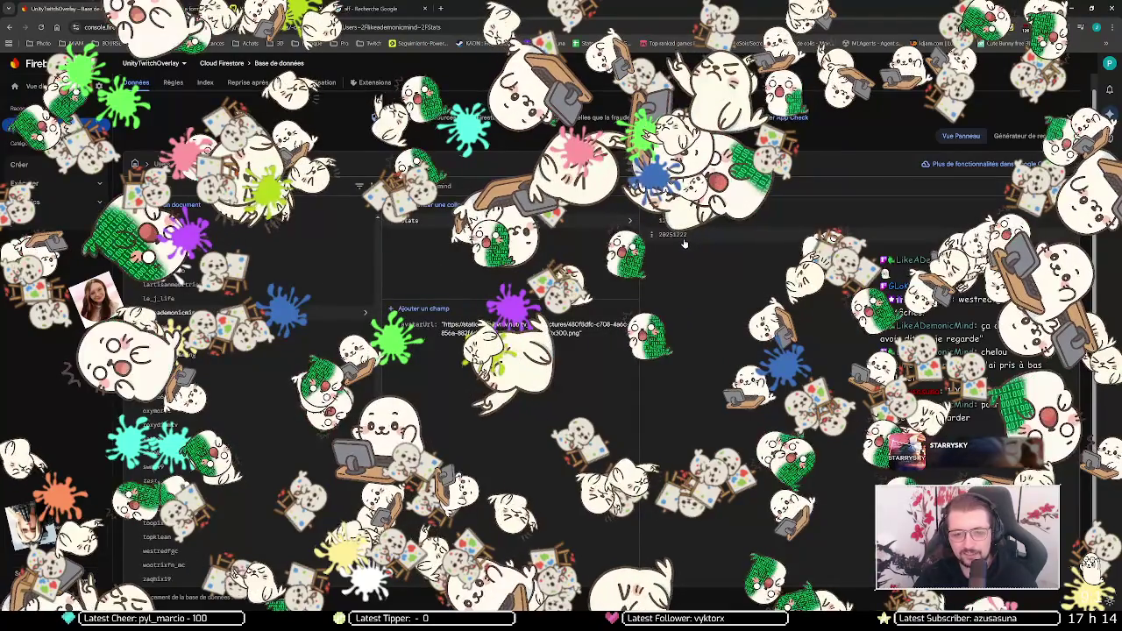
# Step: Open the viewer's Stats subcollection and its 20251222 document
pyautogui.click(682, 223)
pyautogui.click(680, 236)
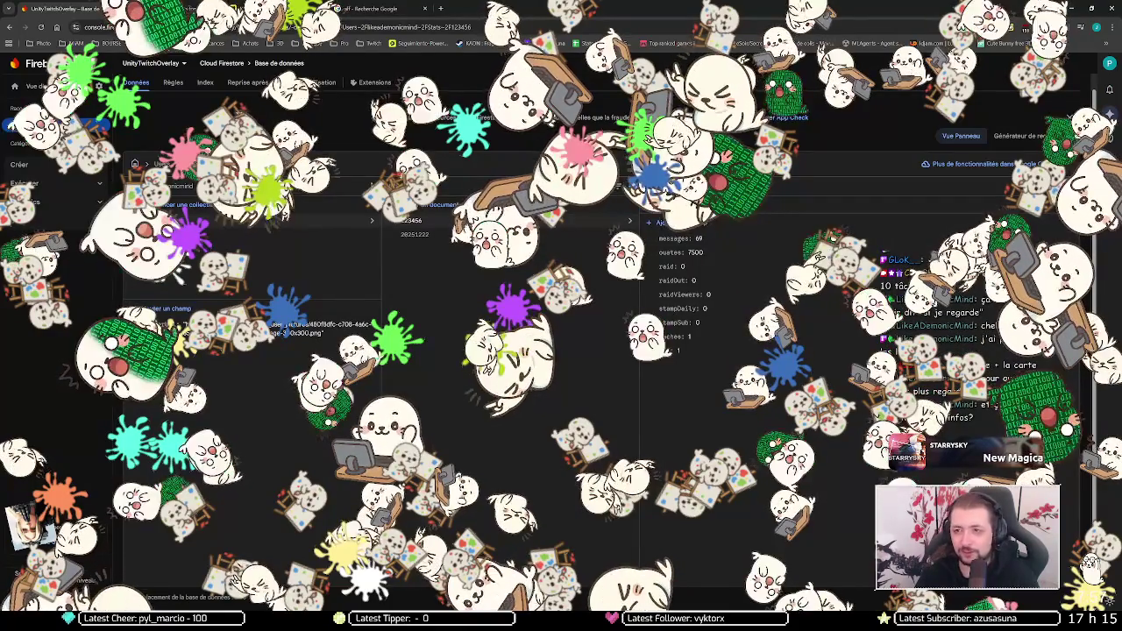
# Step: Minimize Chrome to return to Unity, then select the Barrier object
pyautogui.click(1074, 7)
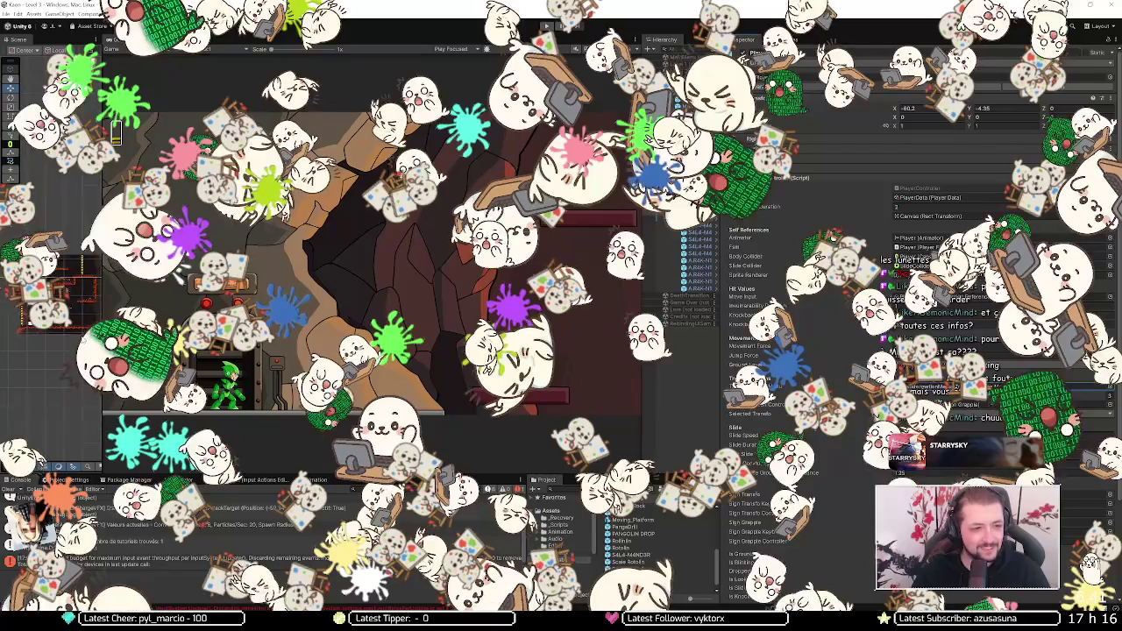
pyautogui.click(84, 268)
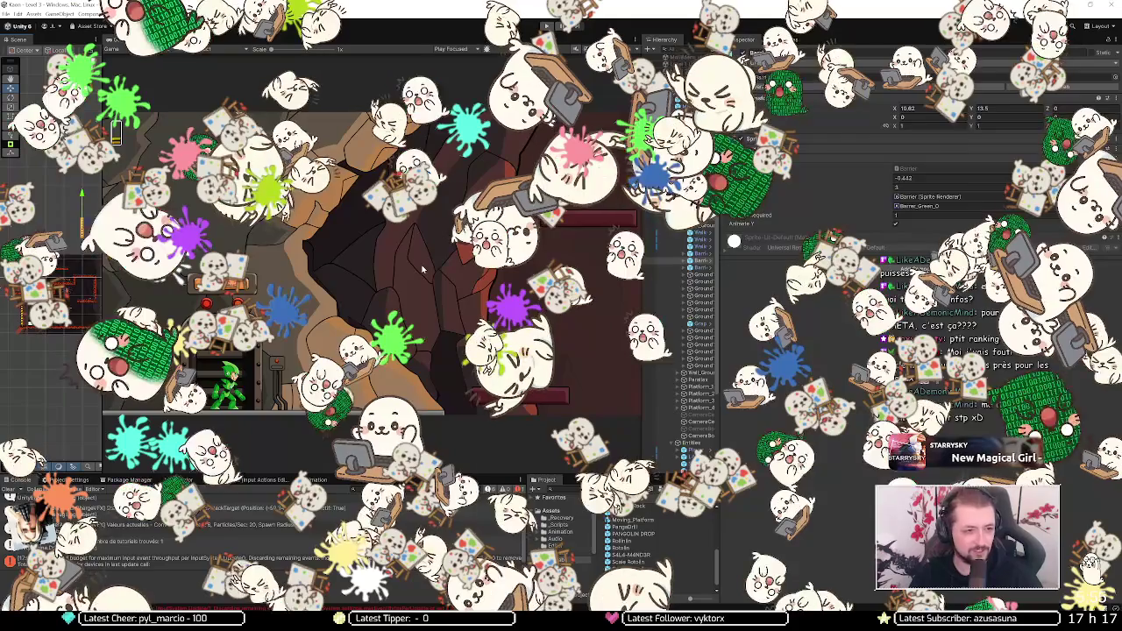
# Step: Select the Barrier's -0.442 field in the Inspector for editing
pyautogui.click(918, 178)
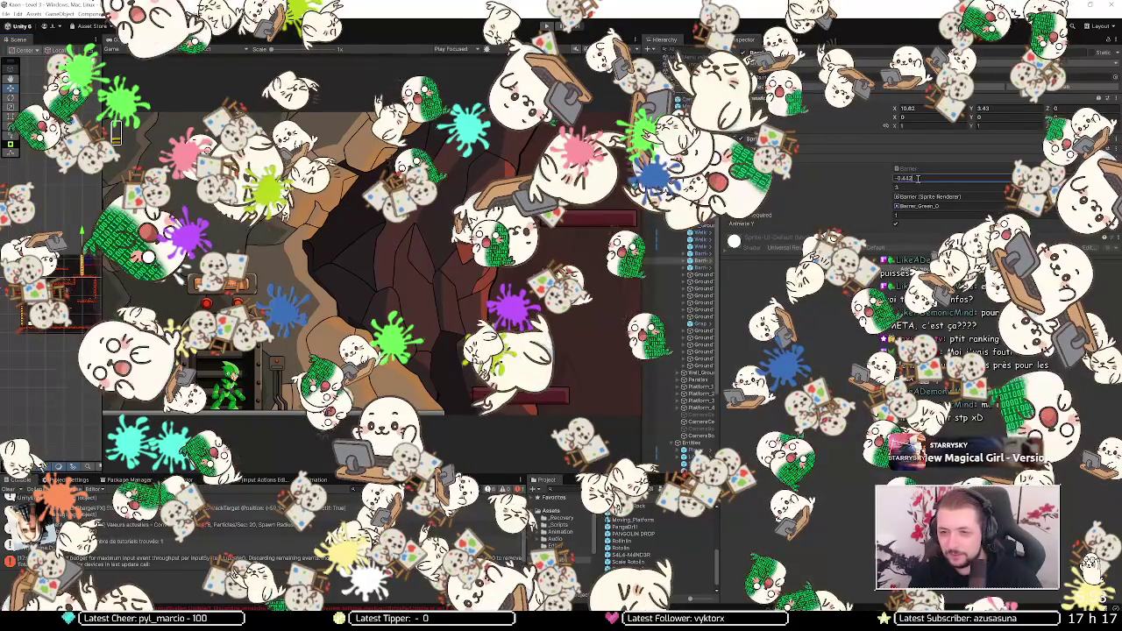
# Step: Change the Barrier's -0.442 value to 13 in the Inspector
pyautogui.doubleClick(918, 178)
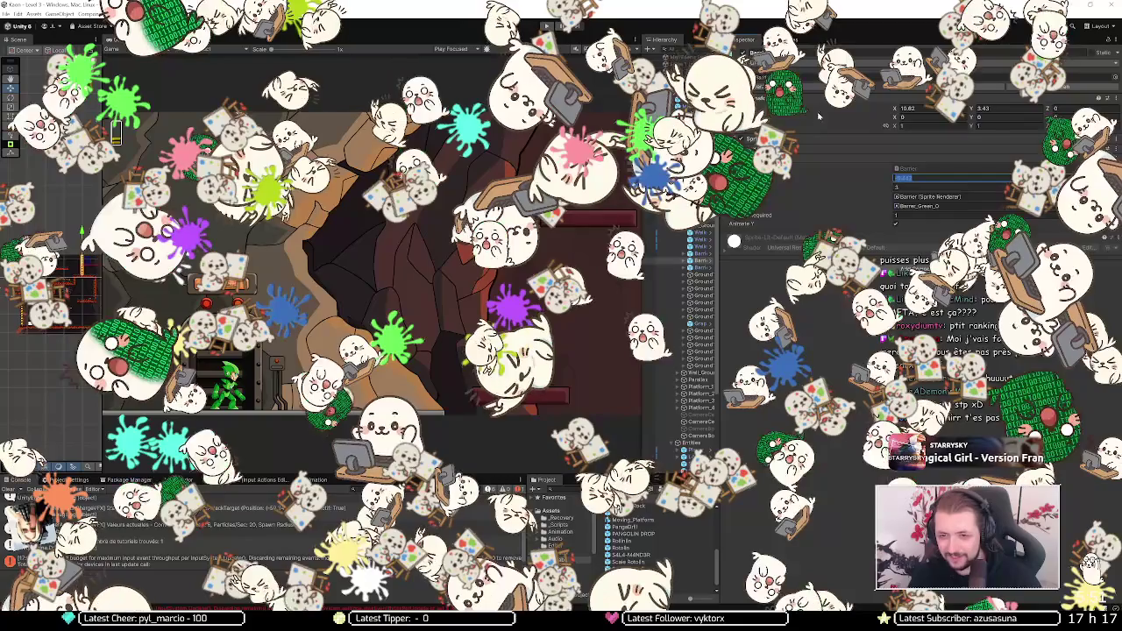
pyautogui.scroll(-5, 734, 331)
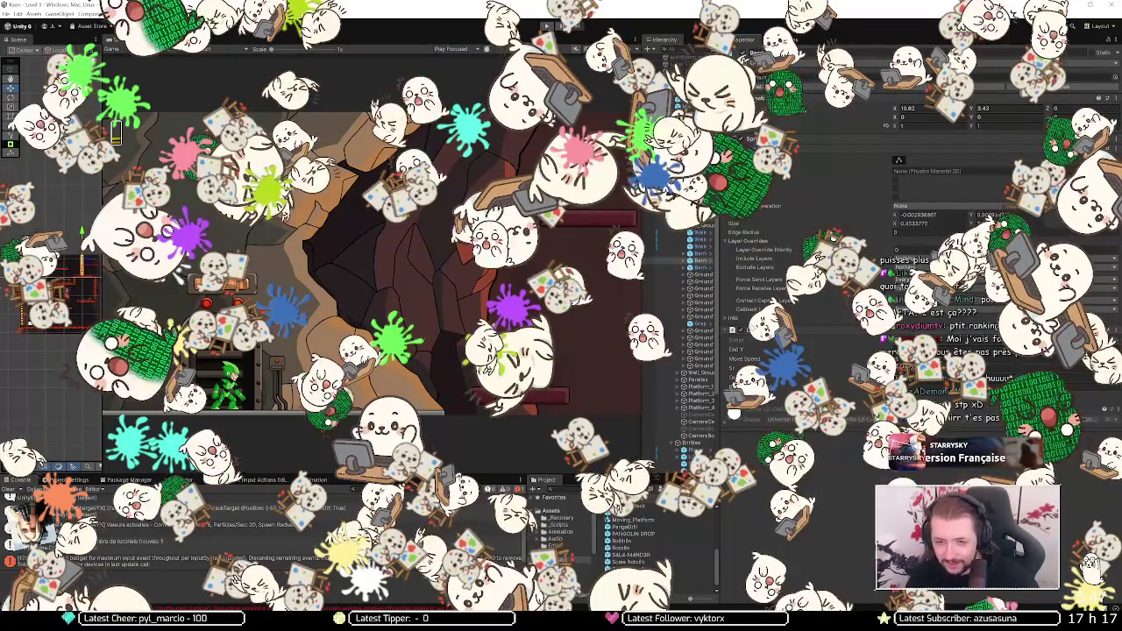
pyautogui.scroll(5, 734, 331)
pyautogui.doubleClick(933, 178)
pyautogui.write('13')
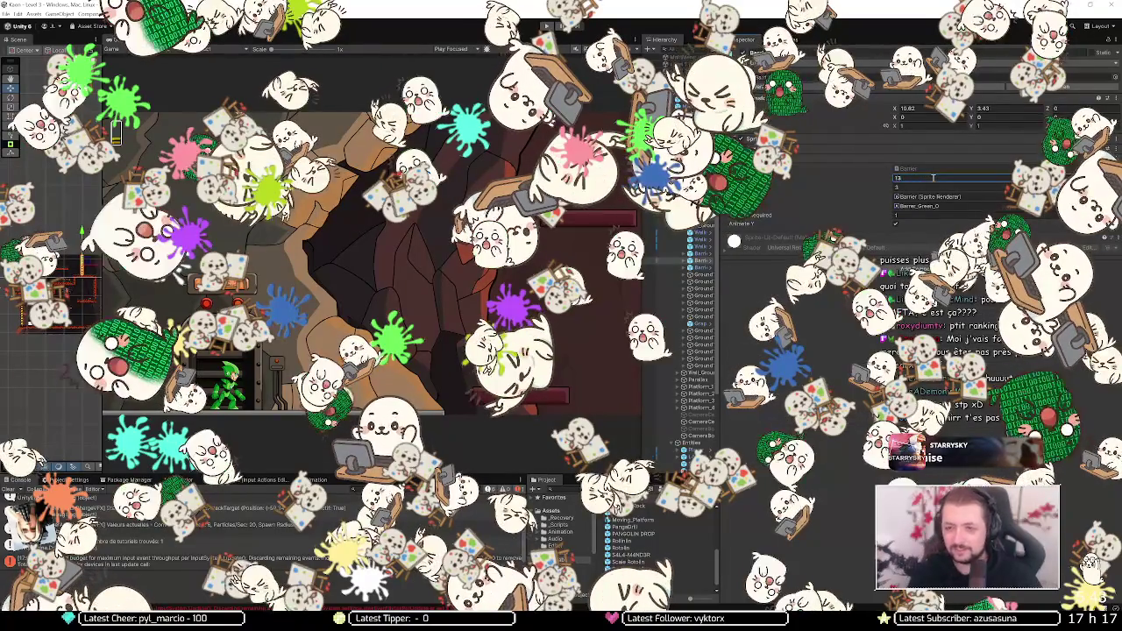
pyautogui.scroll(-5, 817, 152)
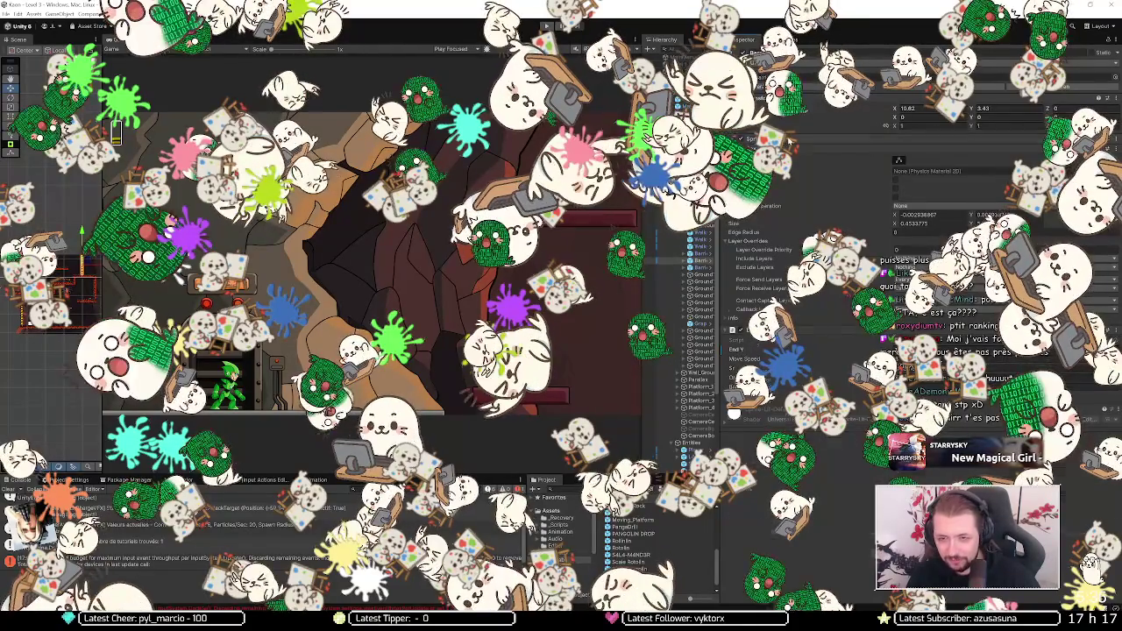
pyautogui.scroll(3, 789, 140)
# Step: Collapse Box Collider 2D, expand the Sprite-Lit-Default material, and search Windows for 'epic'
pyautogui.click(769, 262)
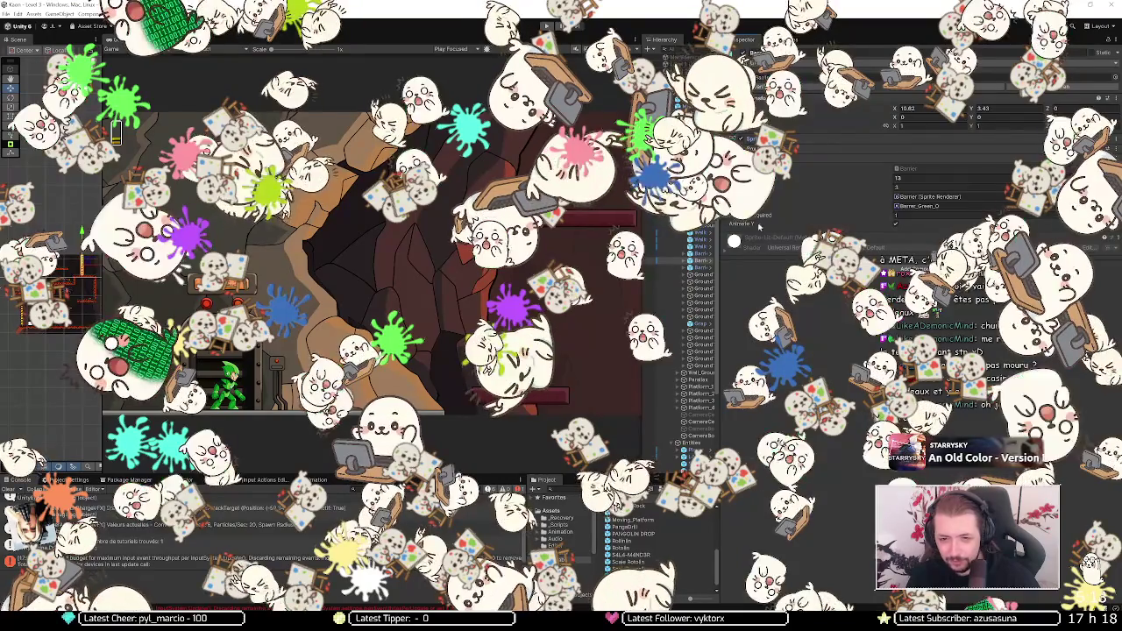
pyautogui.click(777, 240)
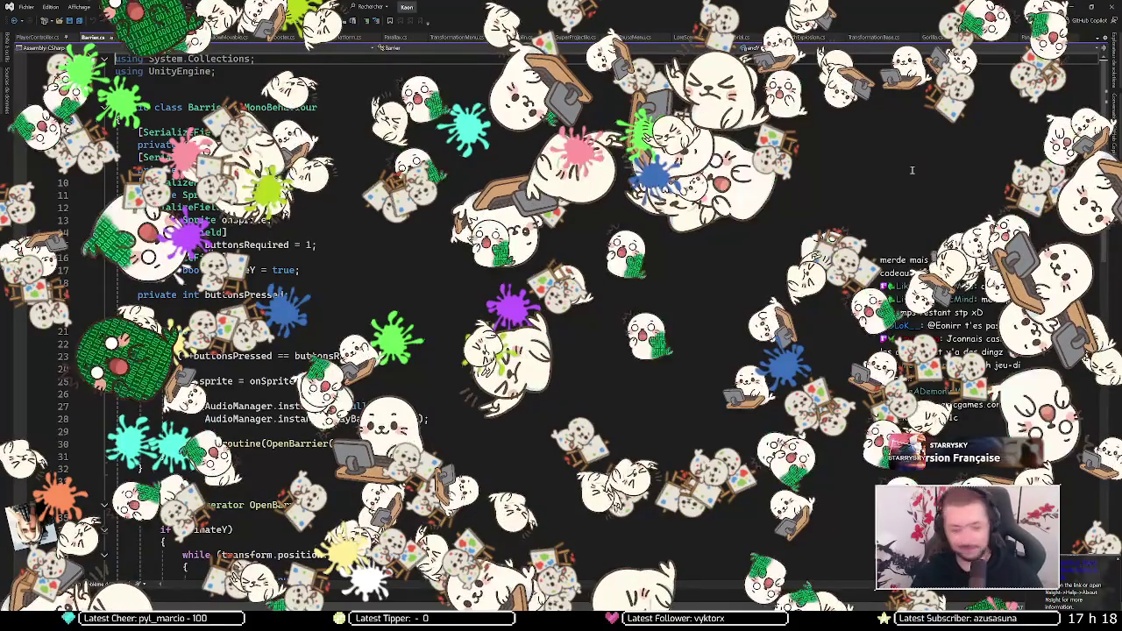
pyautogui.press('super')
pyautogui.write('epic')
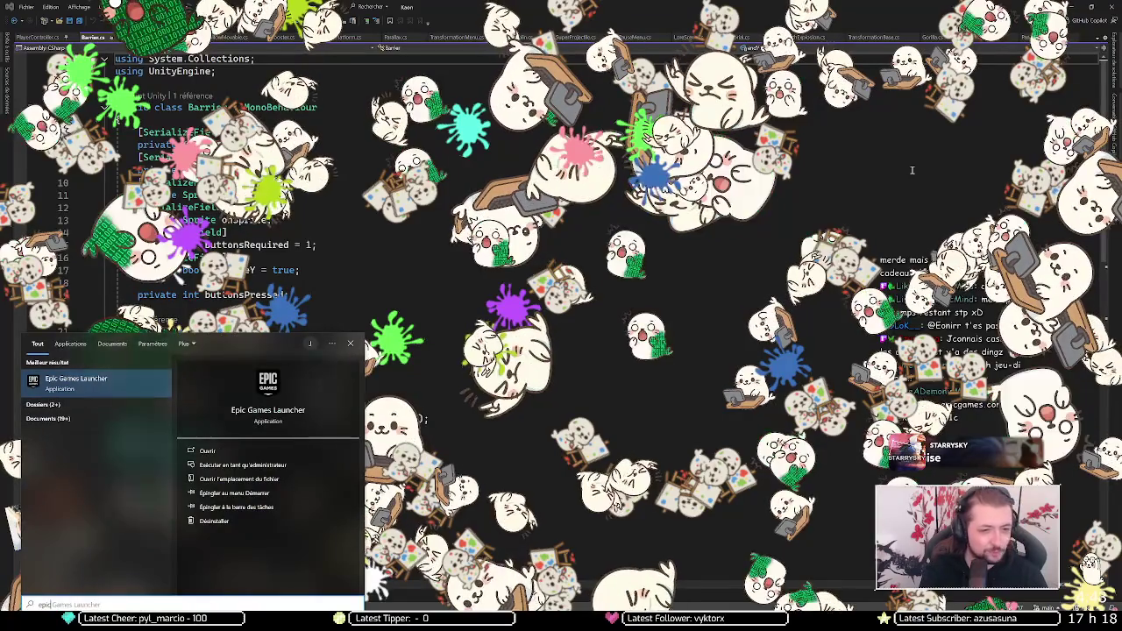
# Step: Launch Epic Games Launcher and go to the free Paradise Killer store page from the Store listings
pyautogui.press('Return')
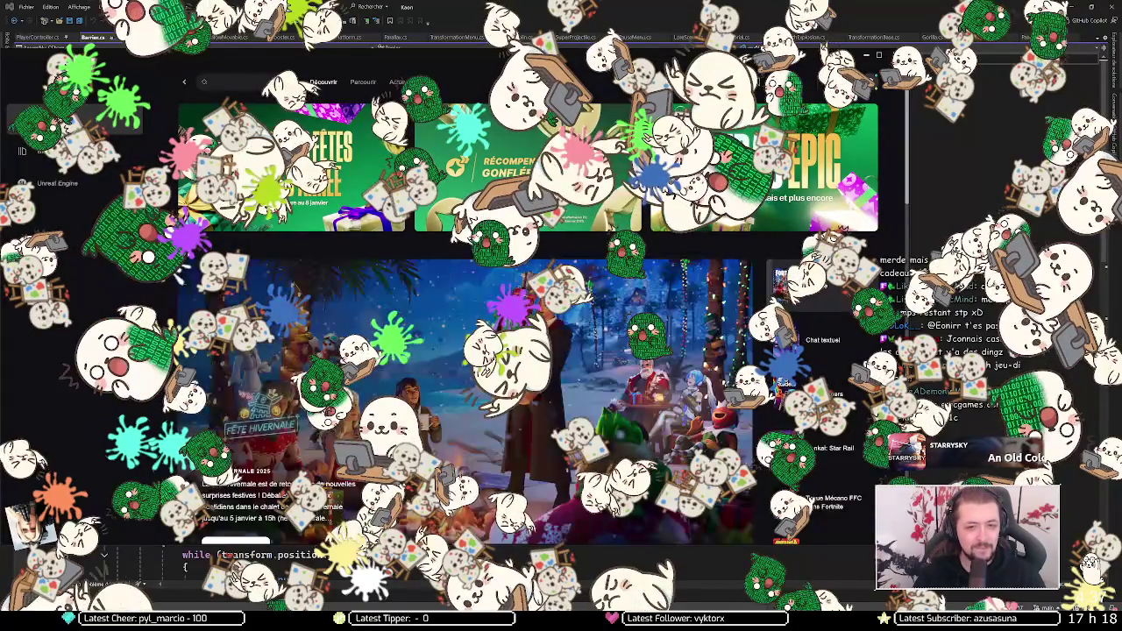
pyautogui.scroll(-10, 527, 307)
pyautogui.scroll(-10, 526, 307)
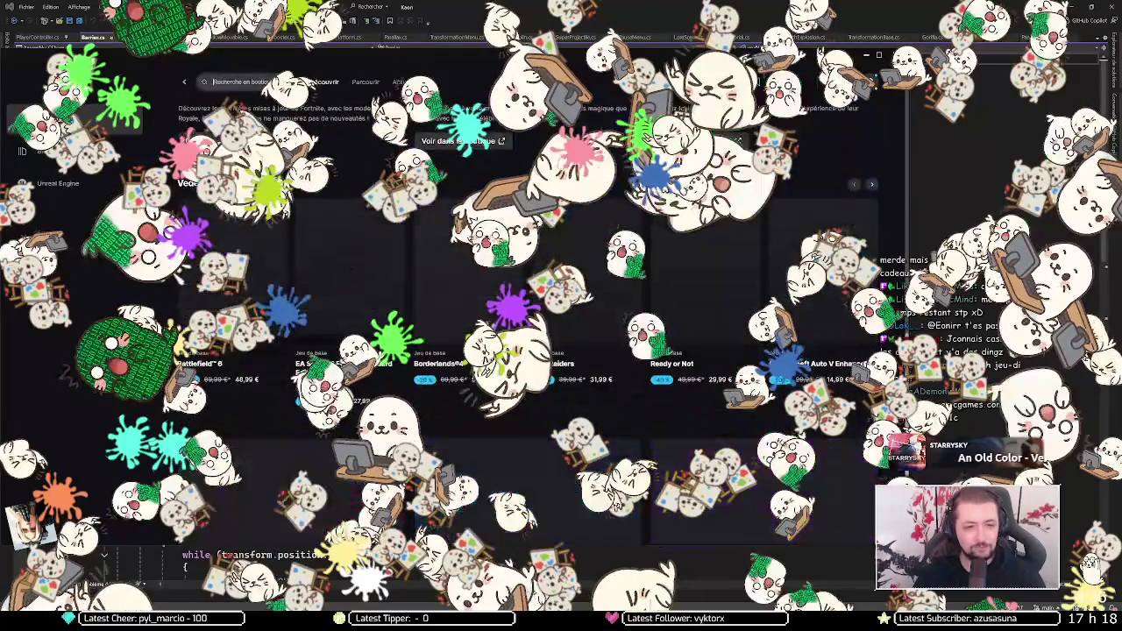
pyautogui.scroll(-3, 526, 307)
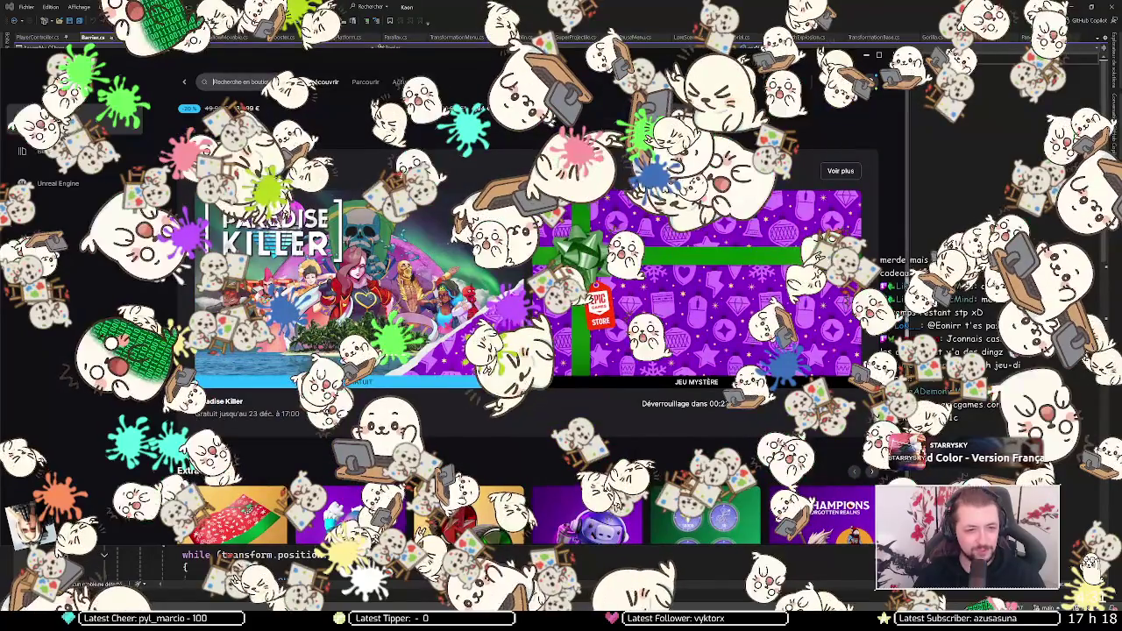
pyautogui.scroll(1, 526, 306)
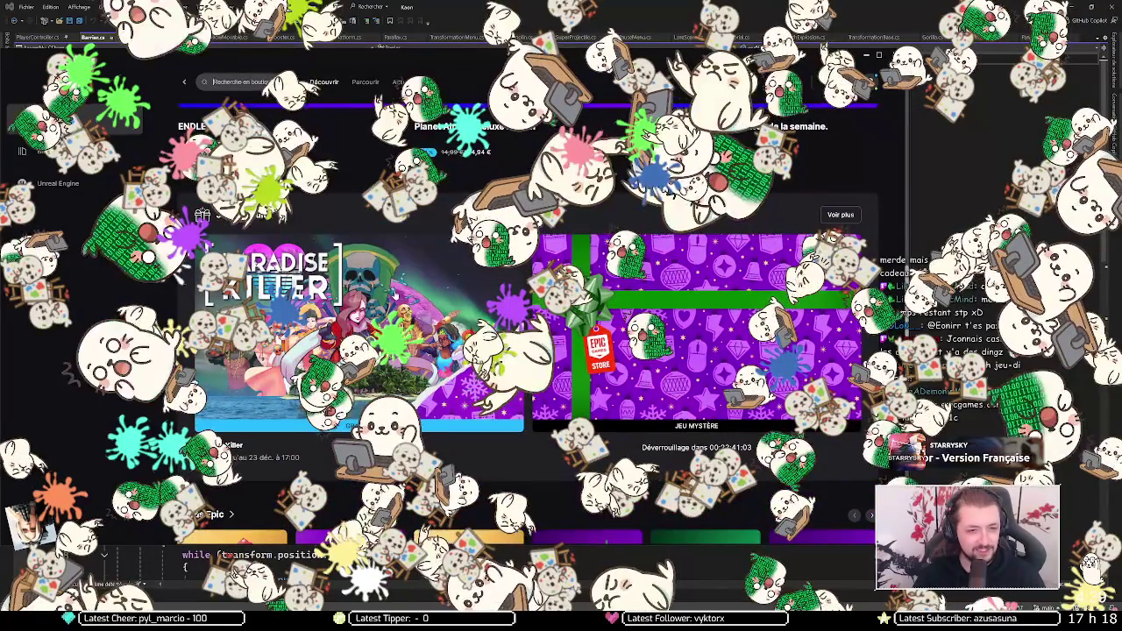
pyautogui.click(395, 295)
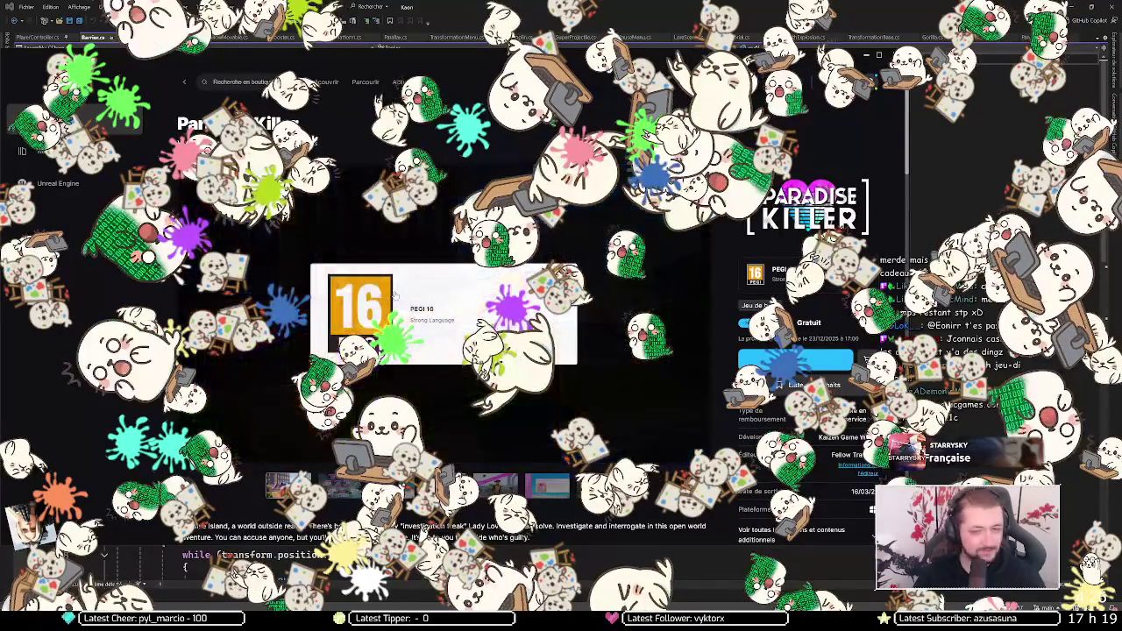
pyautogui.scroll(-1, 416, 277)
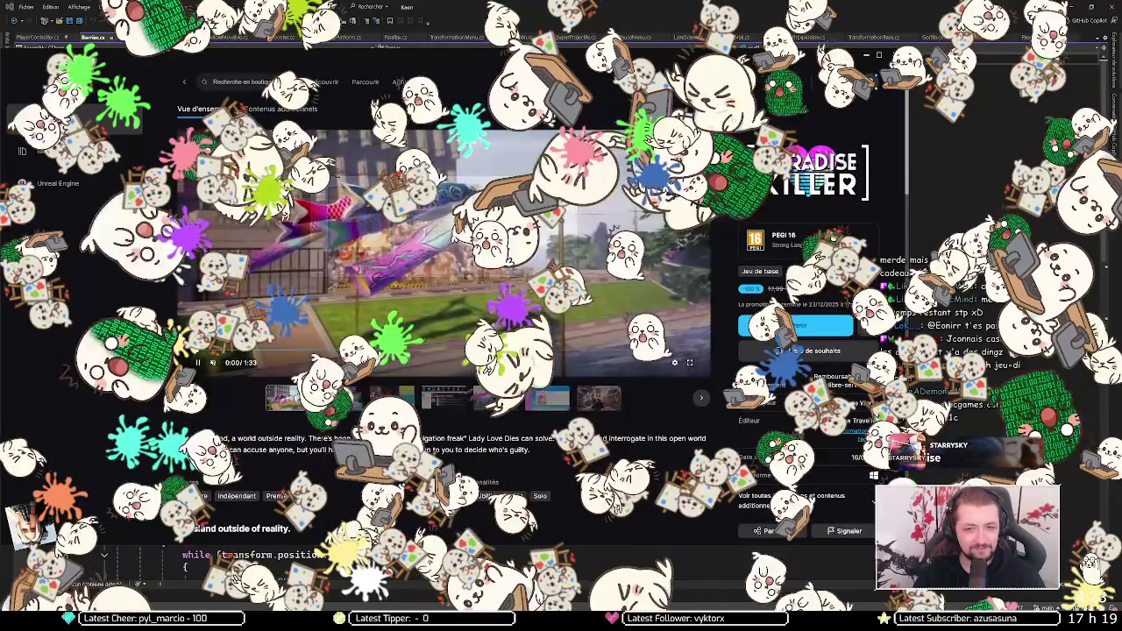
# Step: Maximize the launcher window and watch the Paradise Killer trailer in fullscreen
pyautogui.click(879, 55)
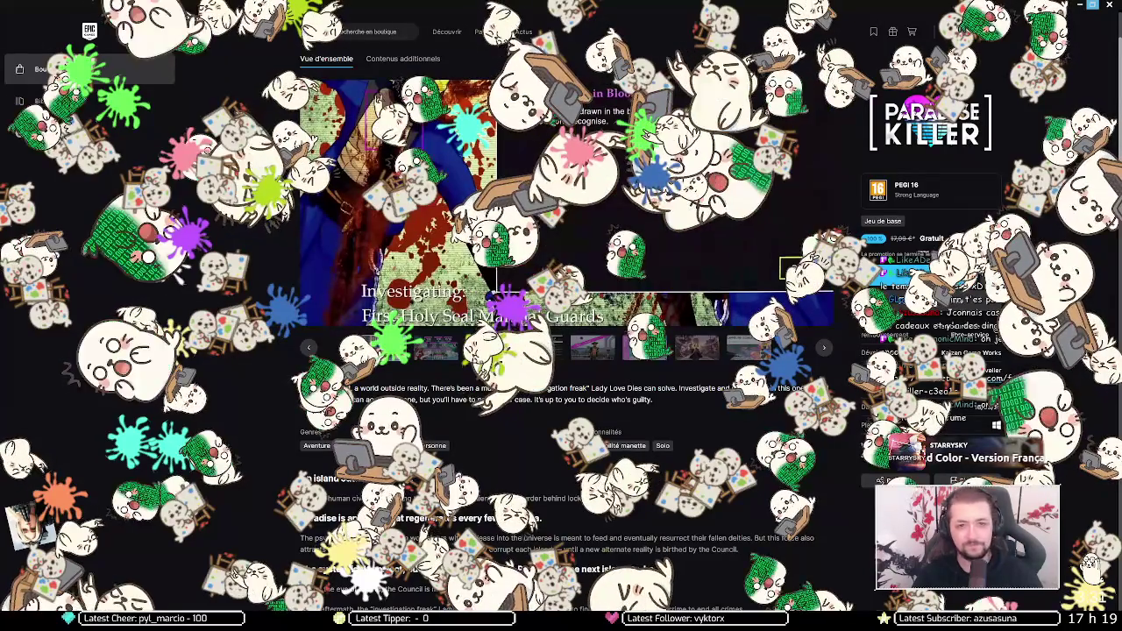
pyautogui.scroll(2, 695, 363)
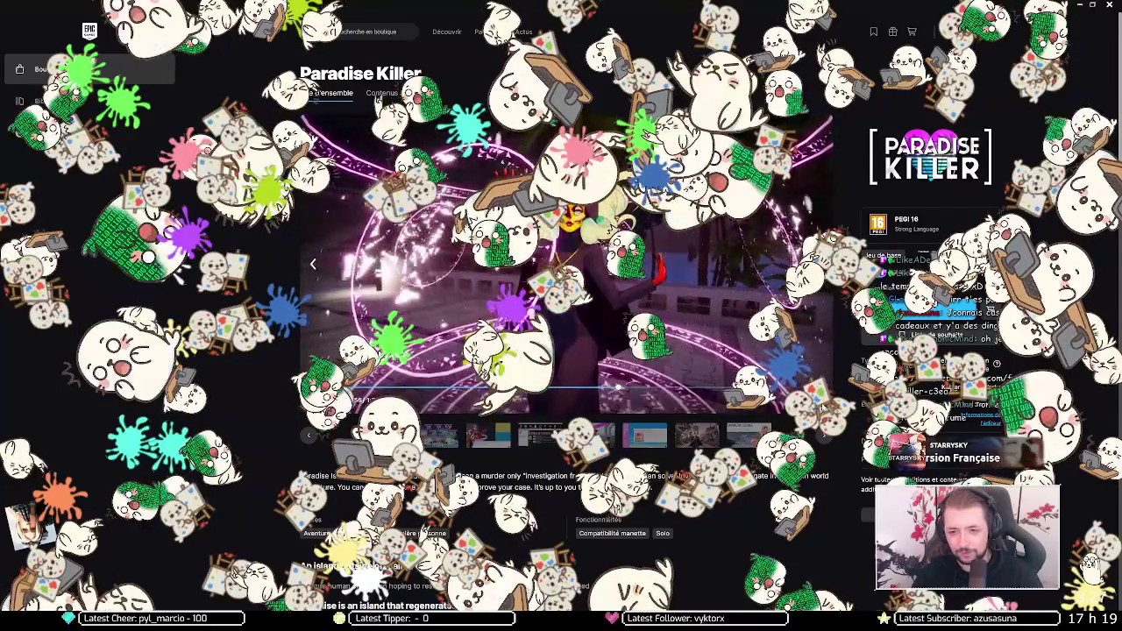
pyautogui.press('f')
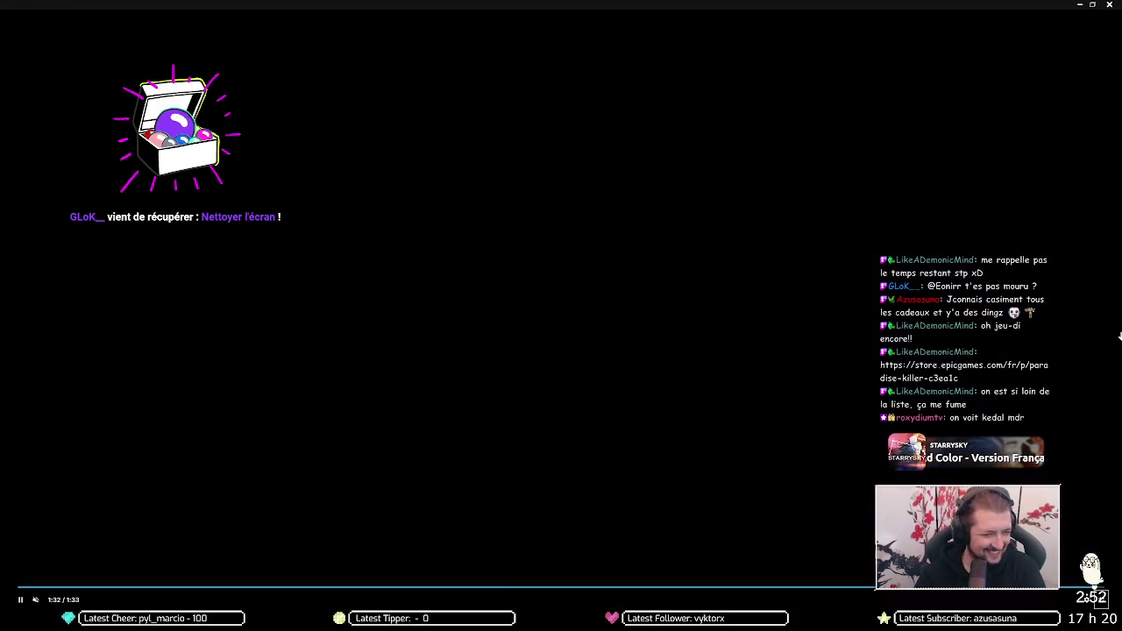
# Step: Restart the finished trailer from 0:00 and skip the Spotify music to the next track
pyautogui.click(574, 328)
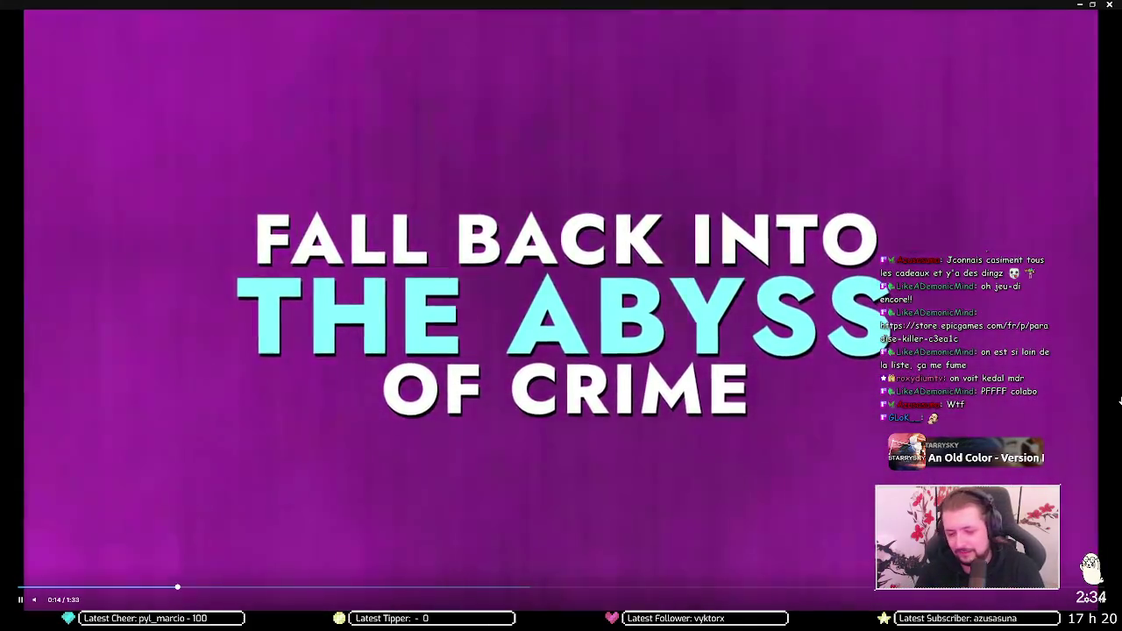
pyautogui.press('XF86AudioNext')
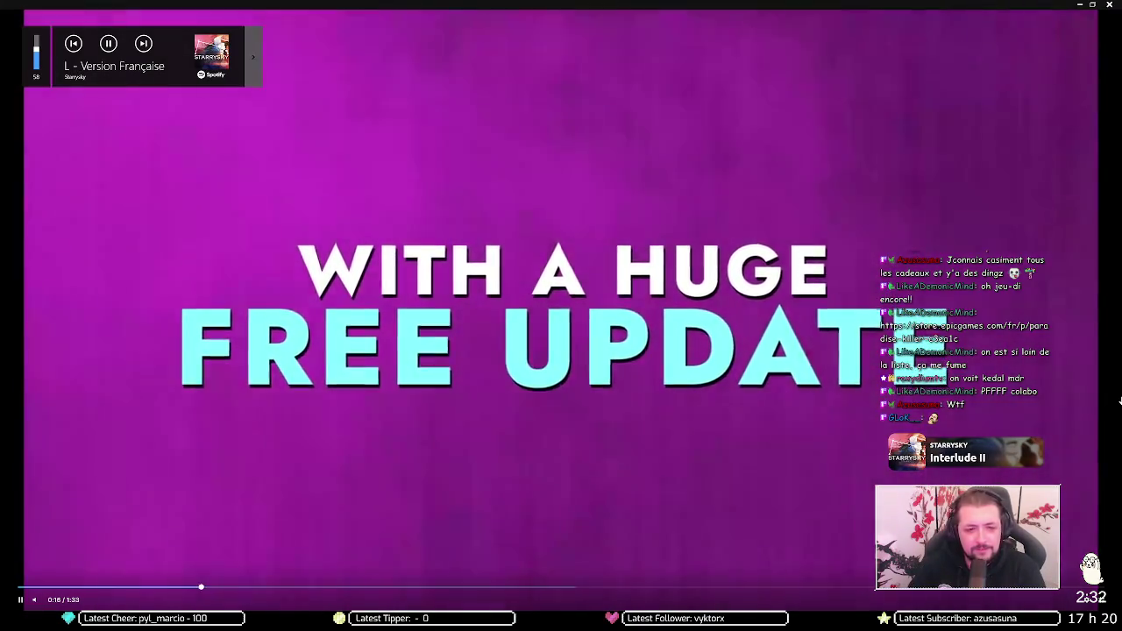
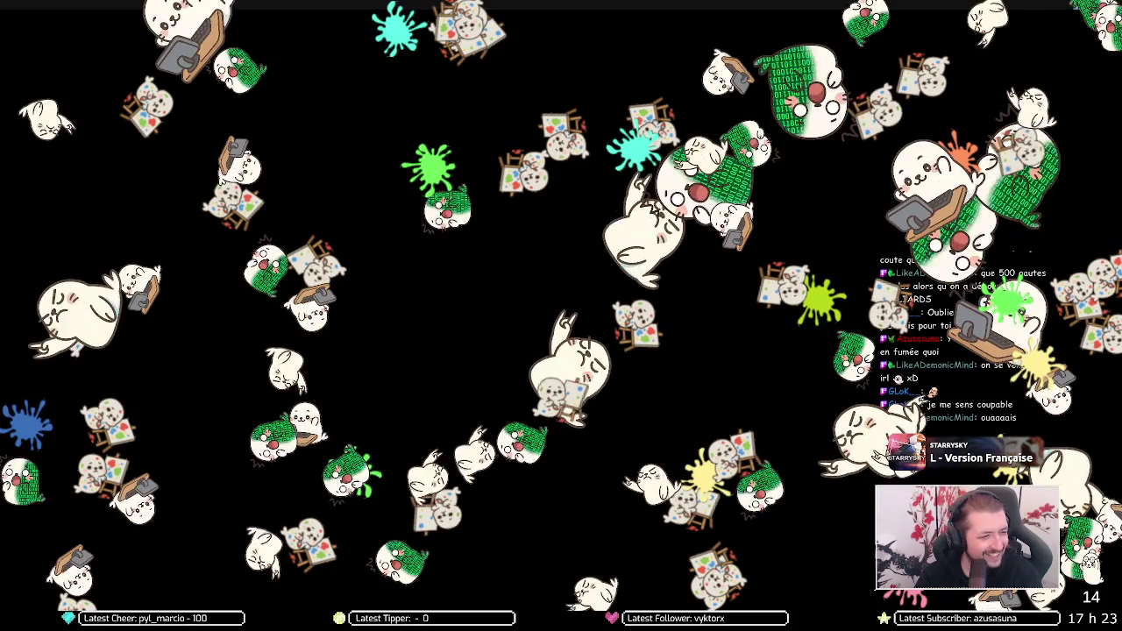
# Step: Exit the fullscreen Paradise Killer trailer to get back to the Epic Games checkout page
pyautogui.moveTo(613, 404)
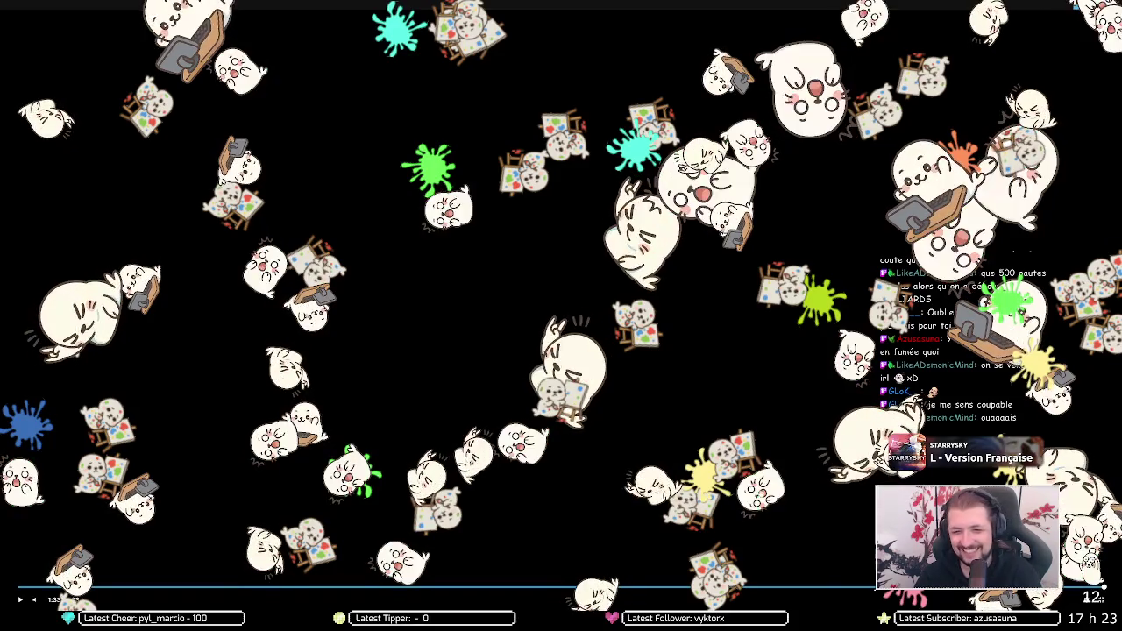
pyautogui.click(1103, 599)
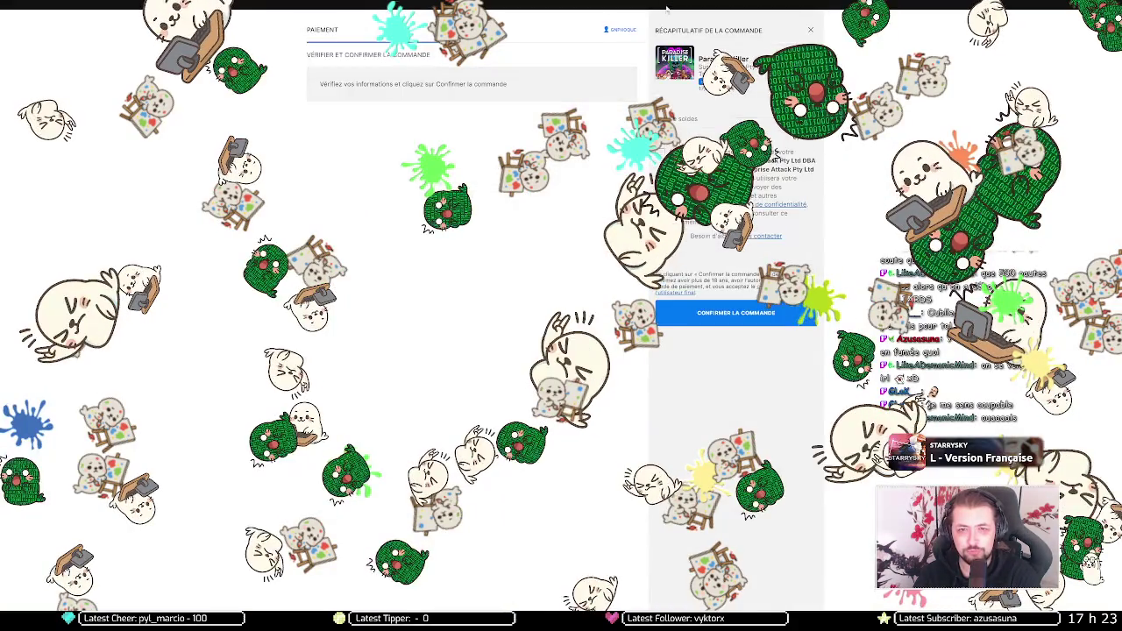
# Step: Highlight the review-and-confirm text without confirming the order, then switch to Barrier.cs in Visual Studio
pyautogui.moveTo(343, 83); pyautogui.dragTo(579, 5)
pyautogui.hotkey('alt', 'Tab')
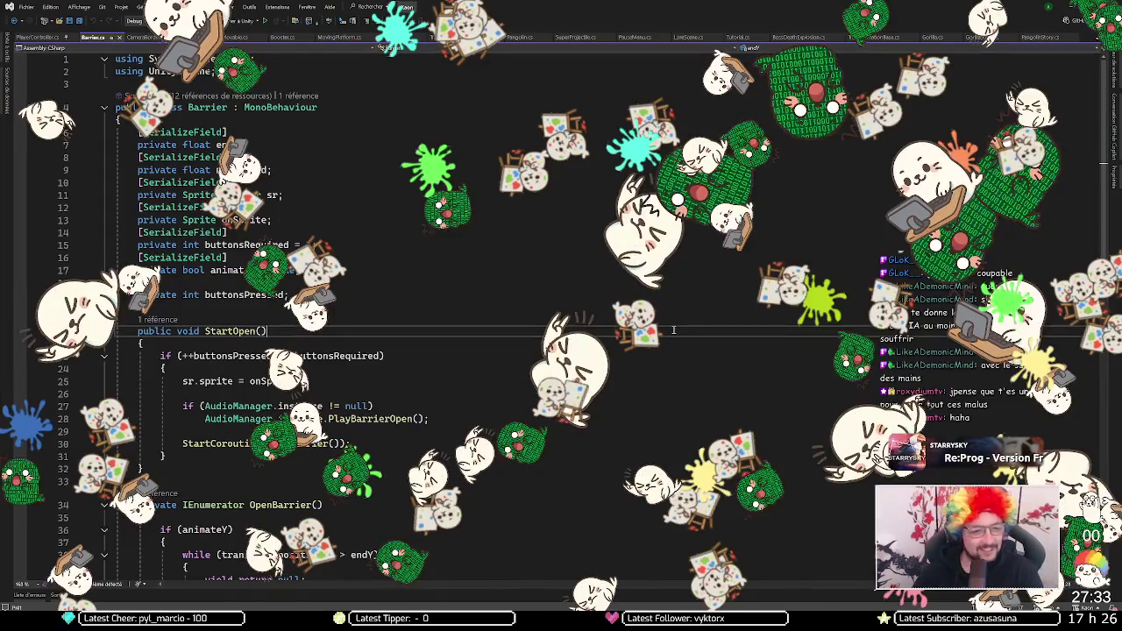
# Step: Scroll through Barrier's StartOpen and OpenBarrier code, then switch to the Firebase Firestore console
pyautogui.scroll(-3, 362, 407)
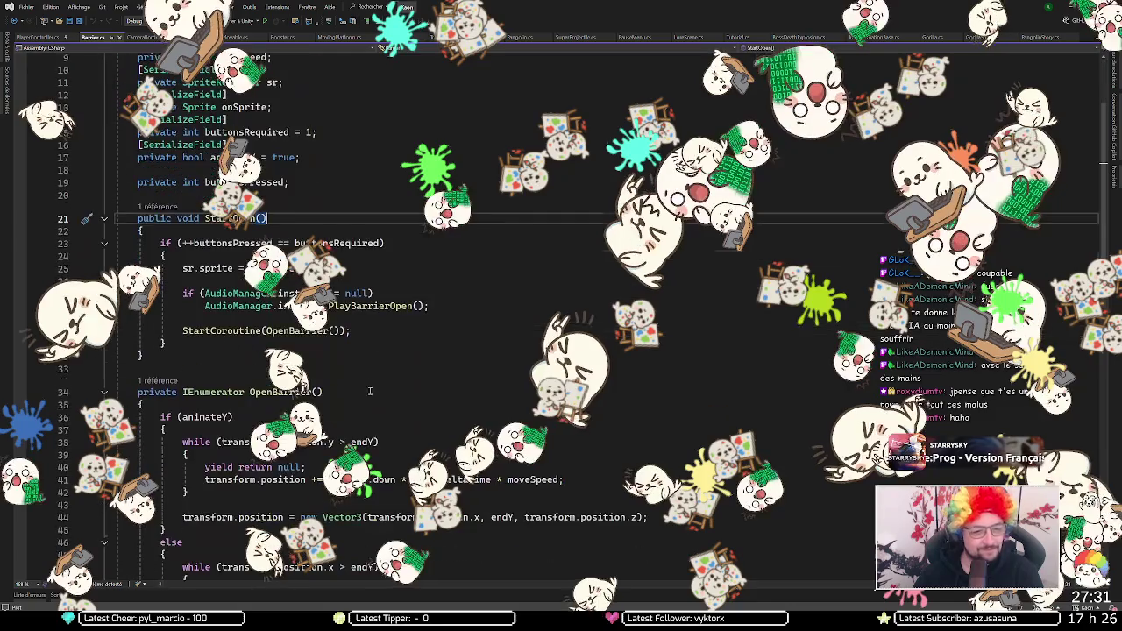
pyautogui.scroll(-4, 354, 360)
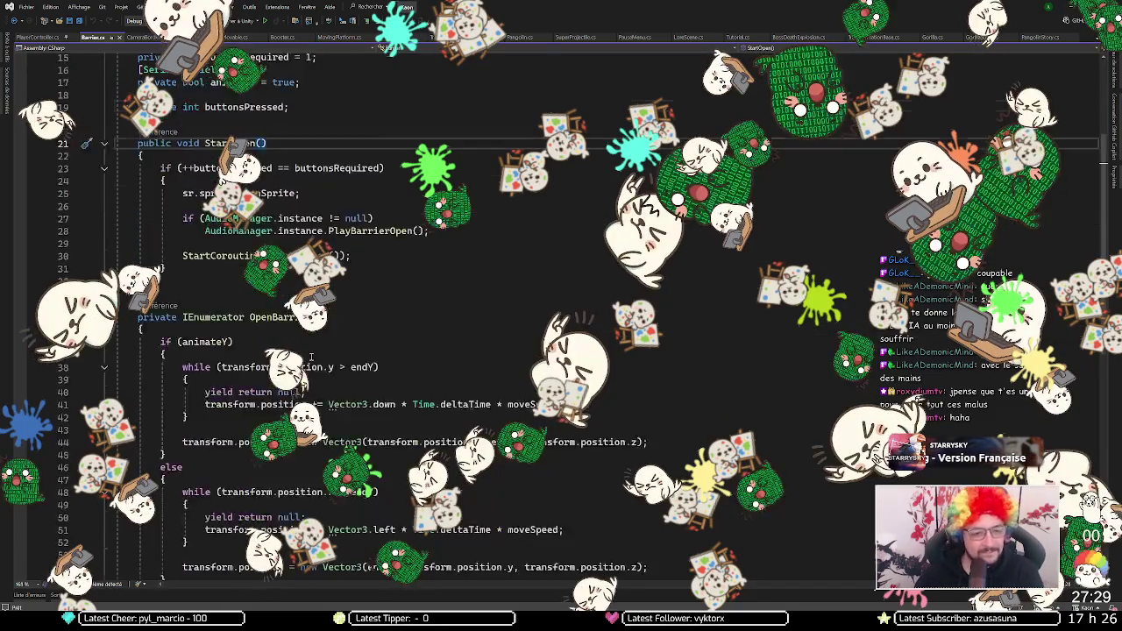
pyautogui.scroll(2, 384, 293)
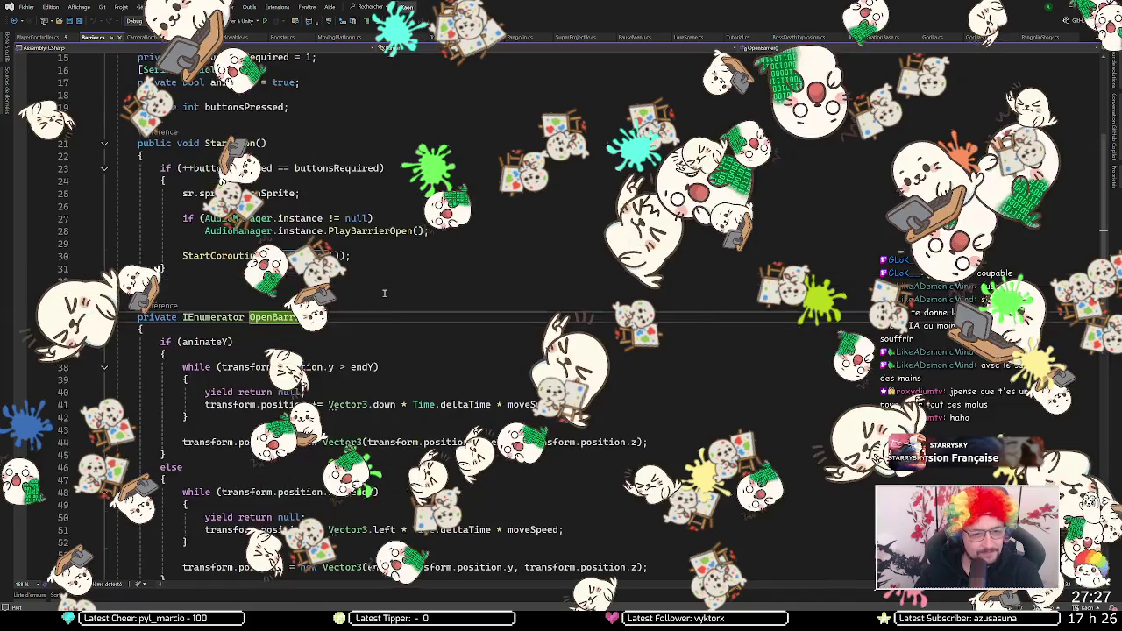
pyautogui.scroll(-1, 392, 317)
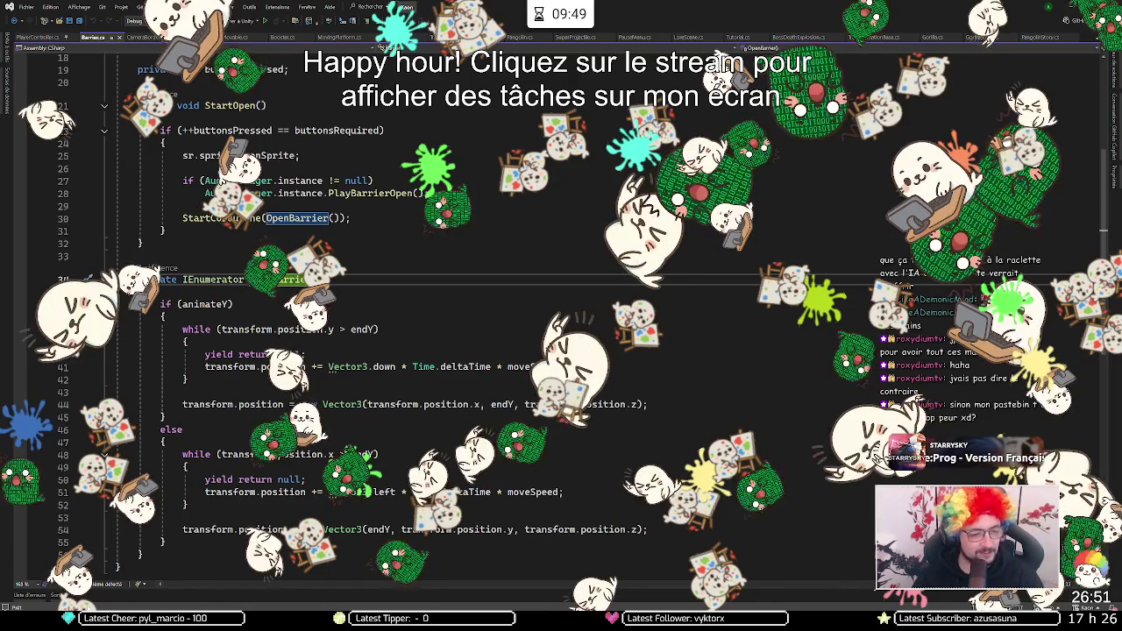
pyautogui.moveTo(48, 607)
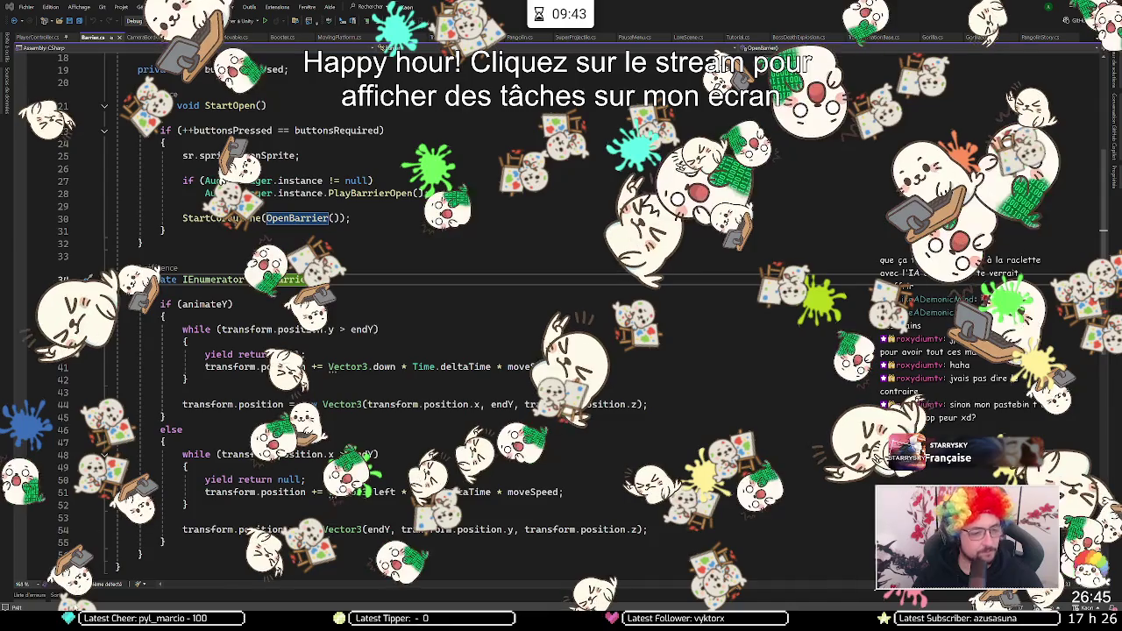
pyautogui.hotkey('alt', 'Tab')
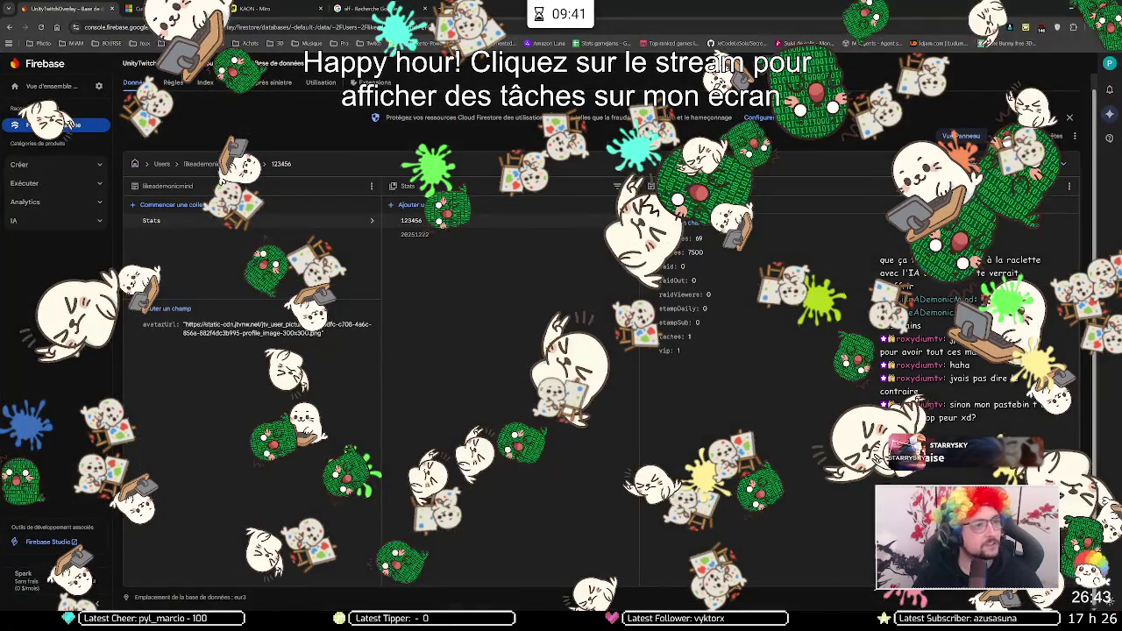
# Step: Read the C# save-code paste in Pastebin down to the bottom and back up
pyautogui.click(496, 7)
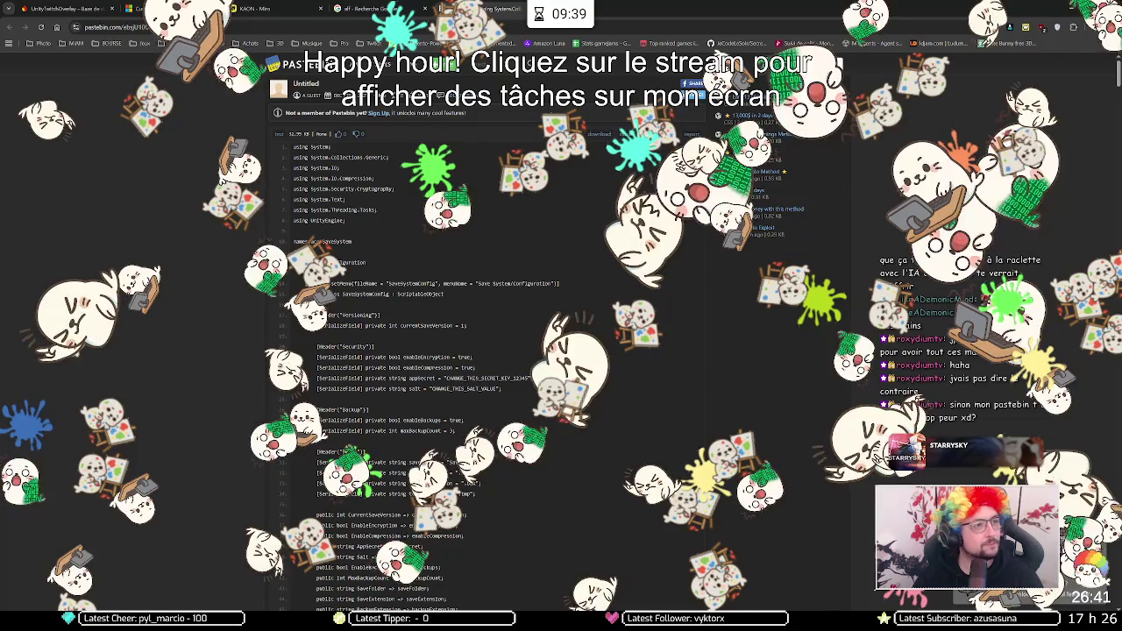
pyautogui.scroll(-15, 425, 289)
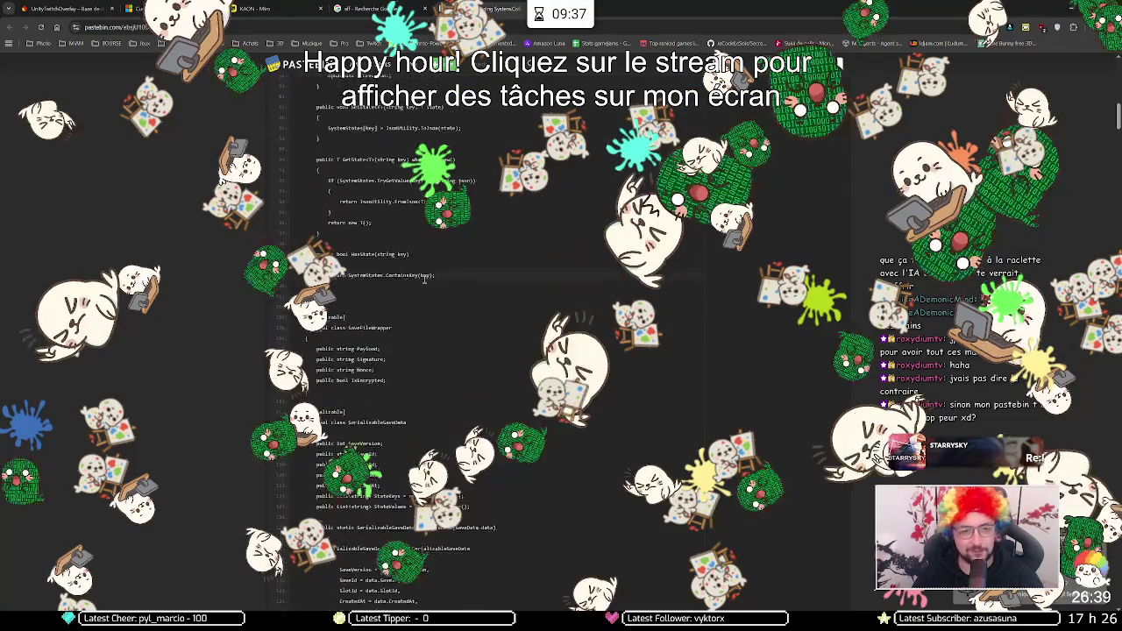
pyautogui.scroll(-10, 426, 289)
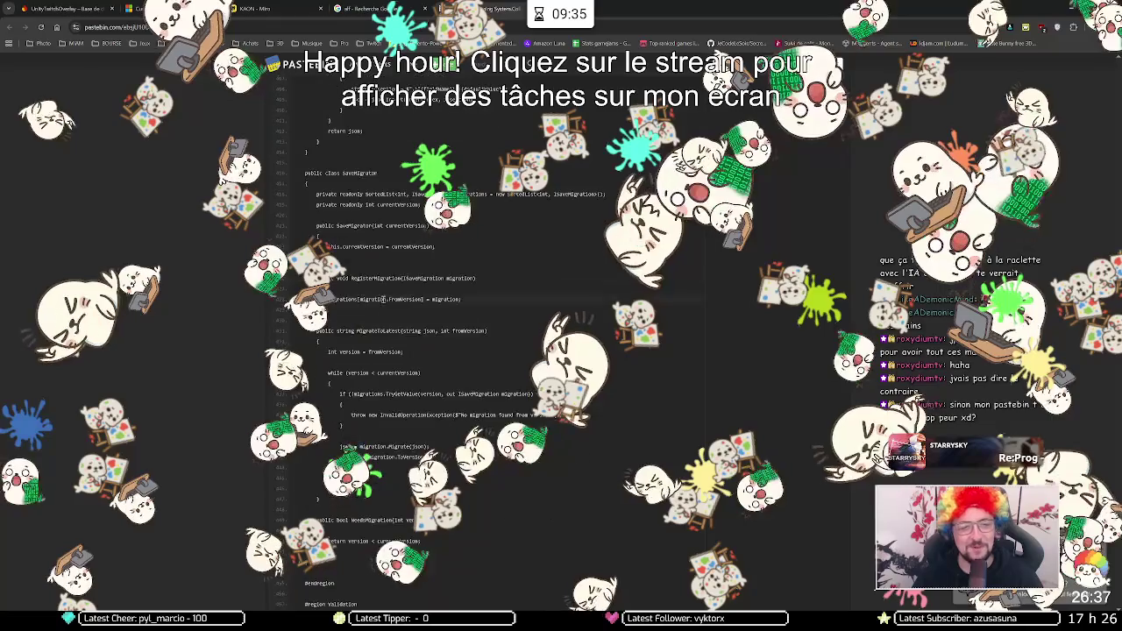
pyautogui.scroll(-10, 379, 295)
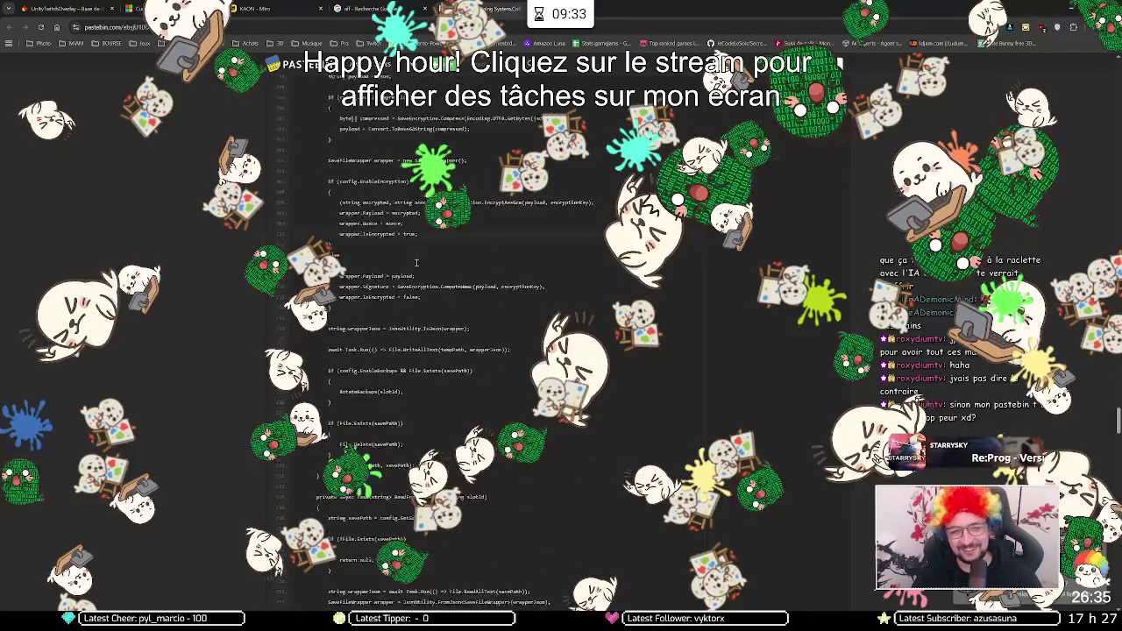
pyautogui.scroll(-15, 427, 244)
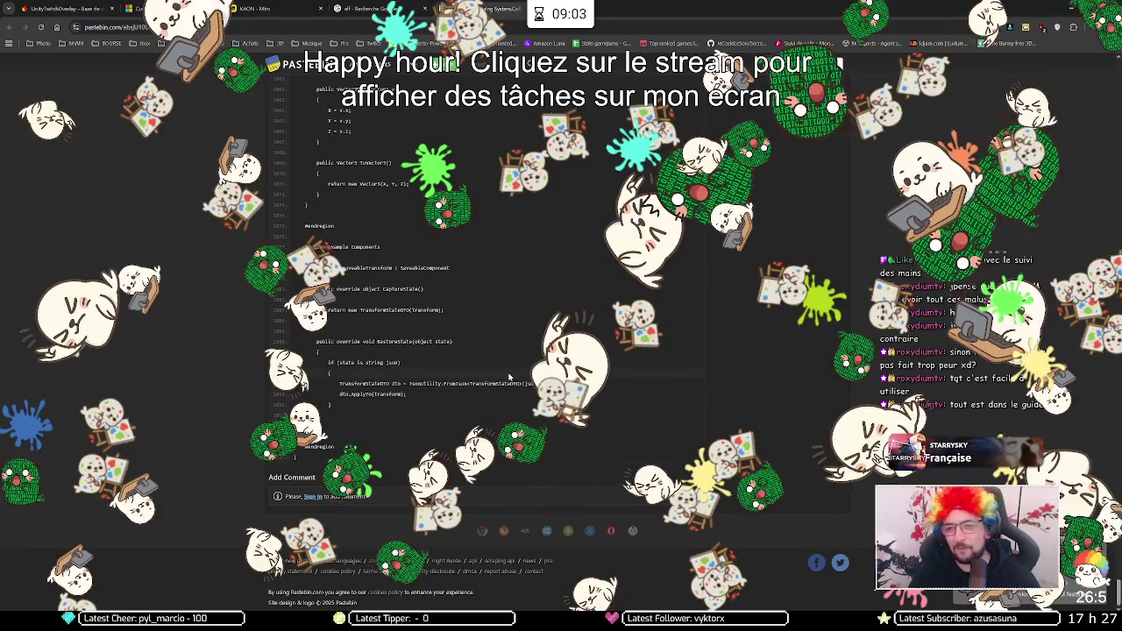
pyautogui.scroll(5, 496, 365)
pyautogui.scroll(10, 497, 365)
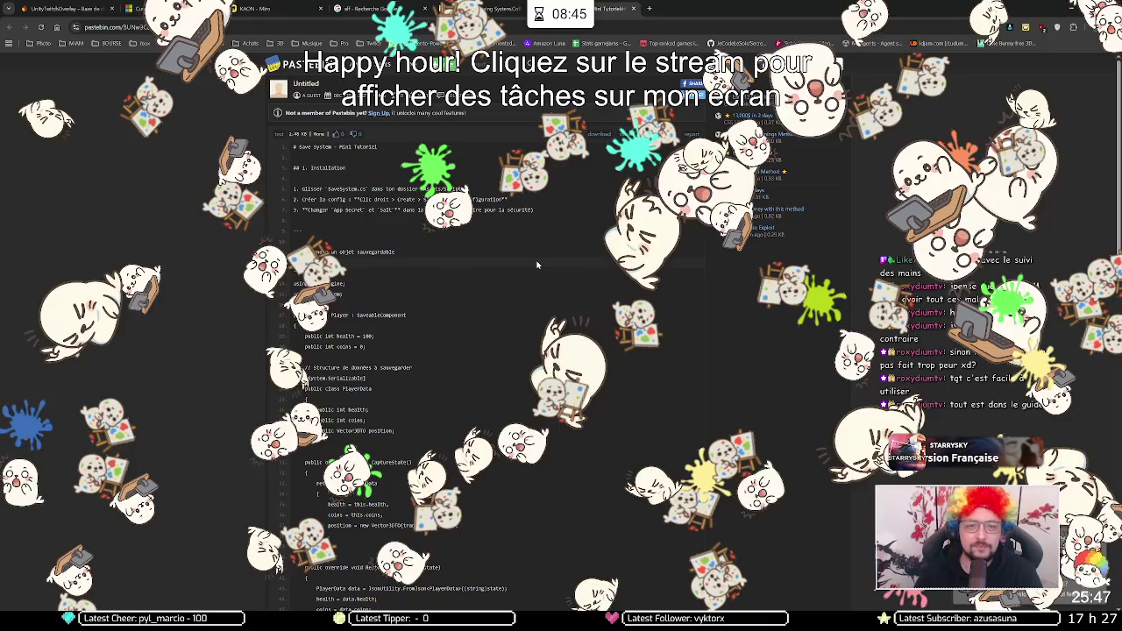
pyautogui.scroll(-1, 680, 275)
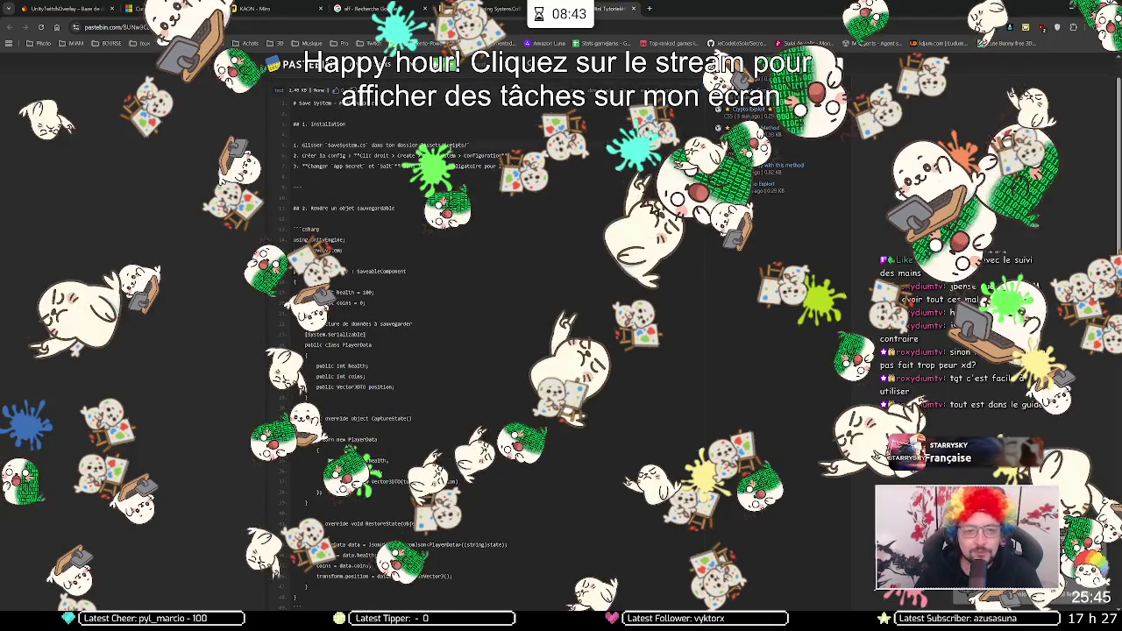
pyautogui.scroll(-1, 359, 136)
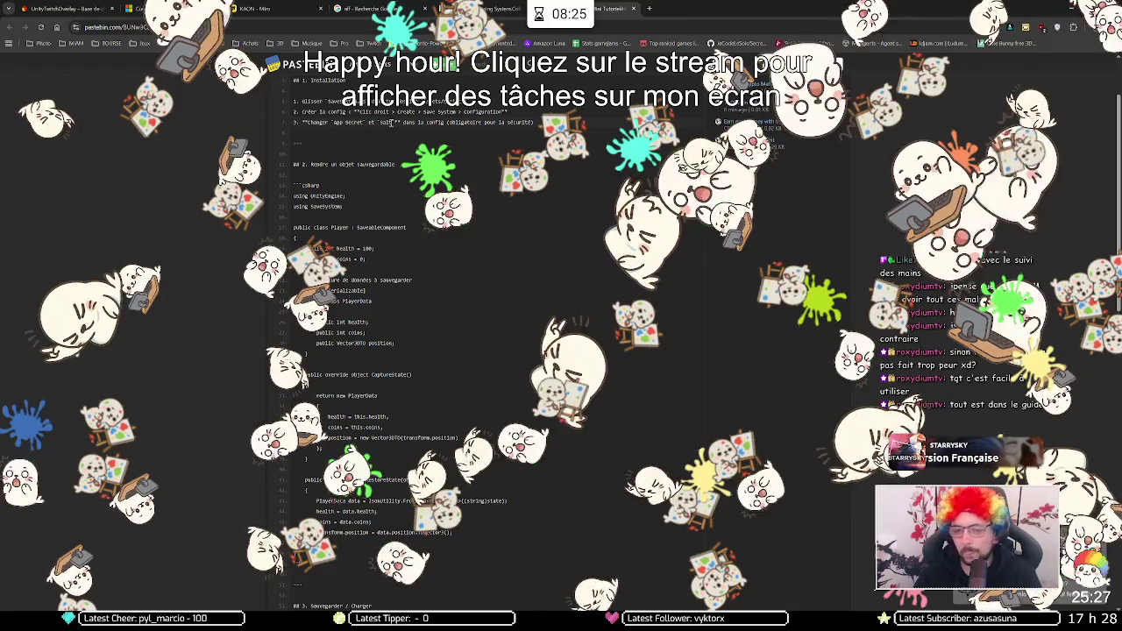
pyautogui.scroll(-1, 464, 136)
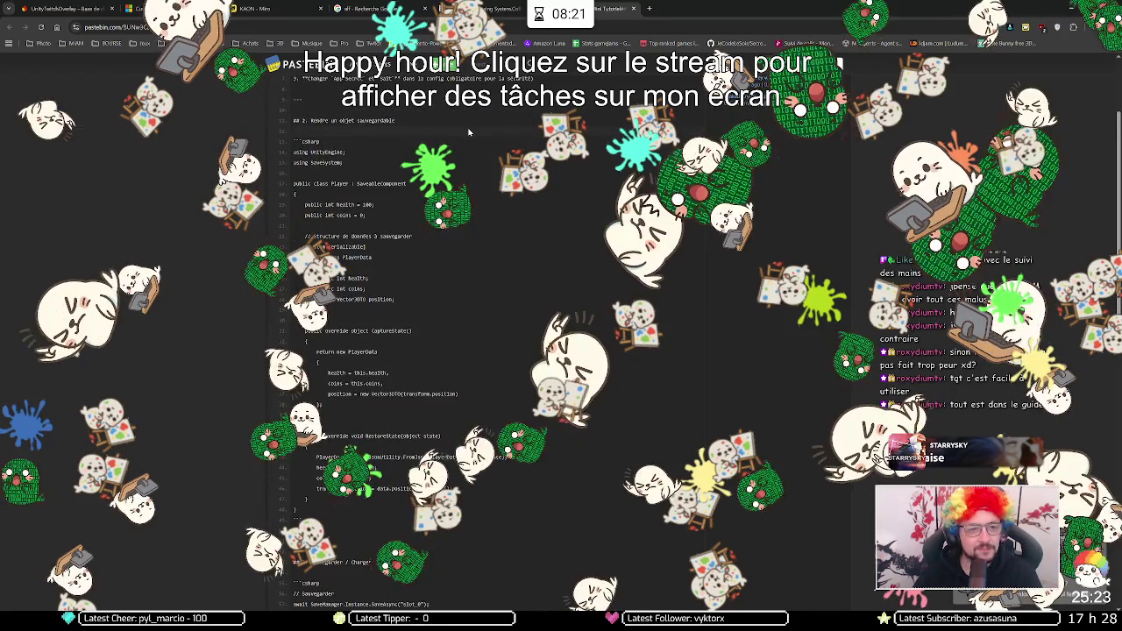
pyautogui.scroll(-1, 468, 132)
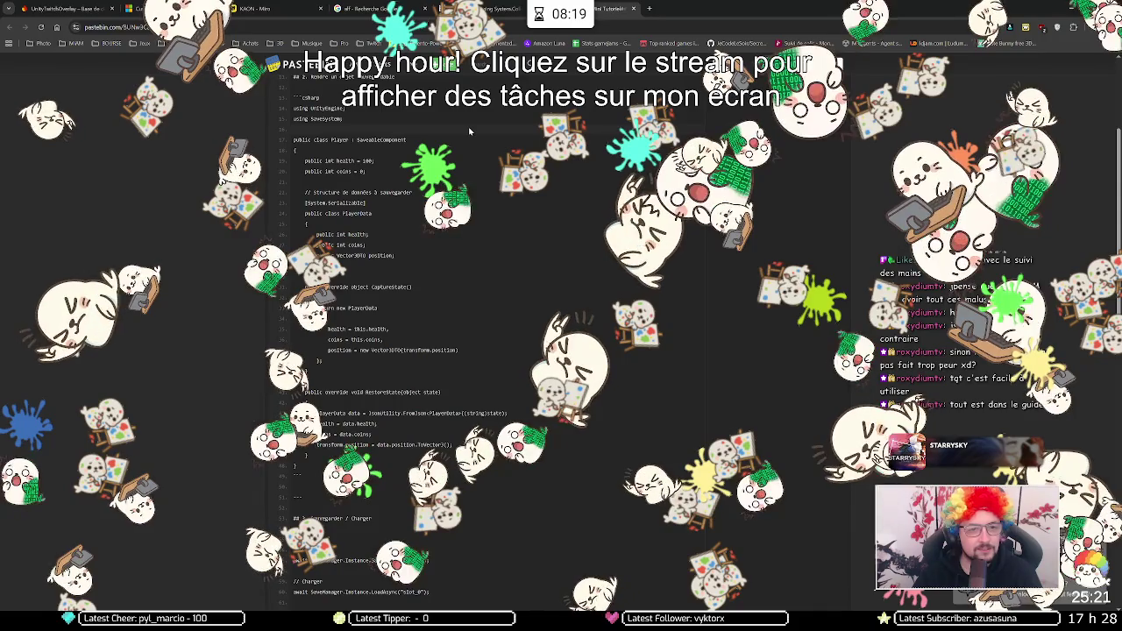
pyautogui.scroll(-1, 462, 133)
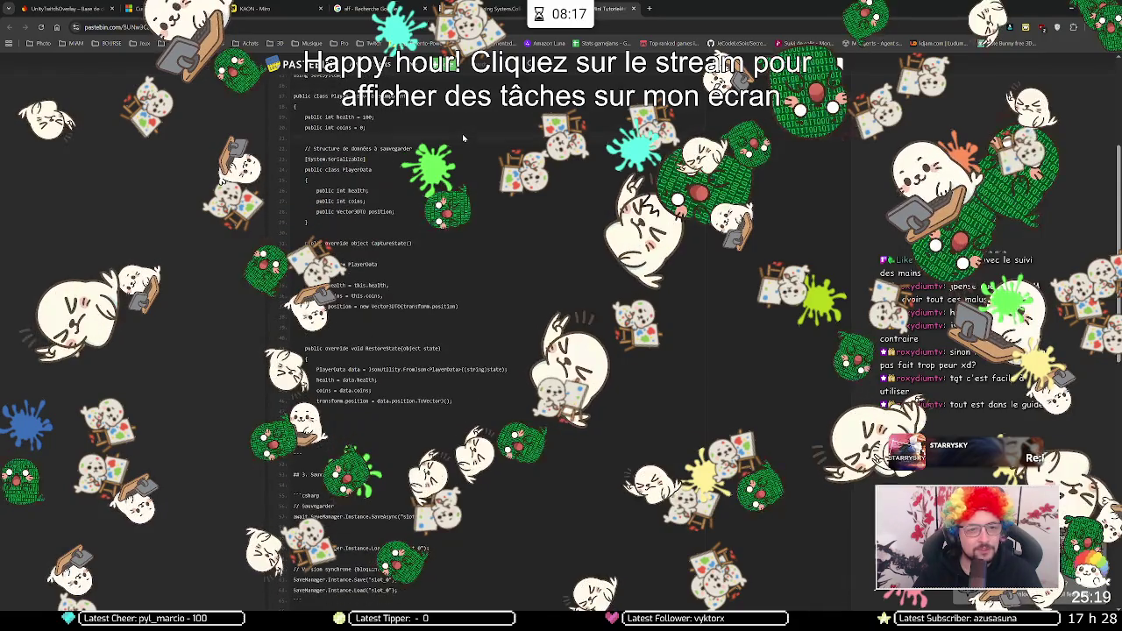
pyautogui.scroll(1, 462, 133)
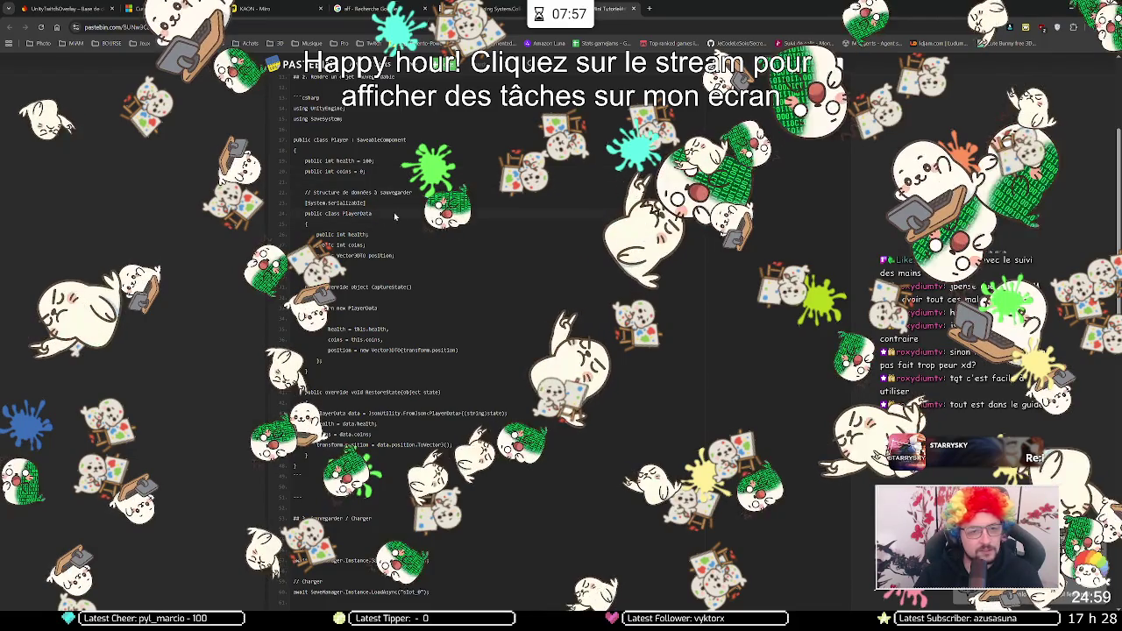
pyautogui.scroll(-1, 394, 214)
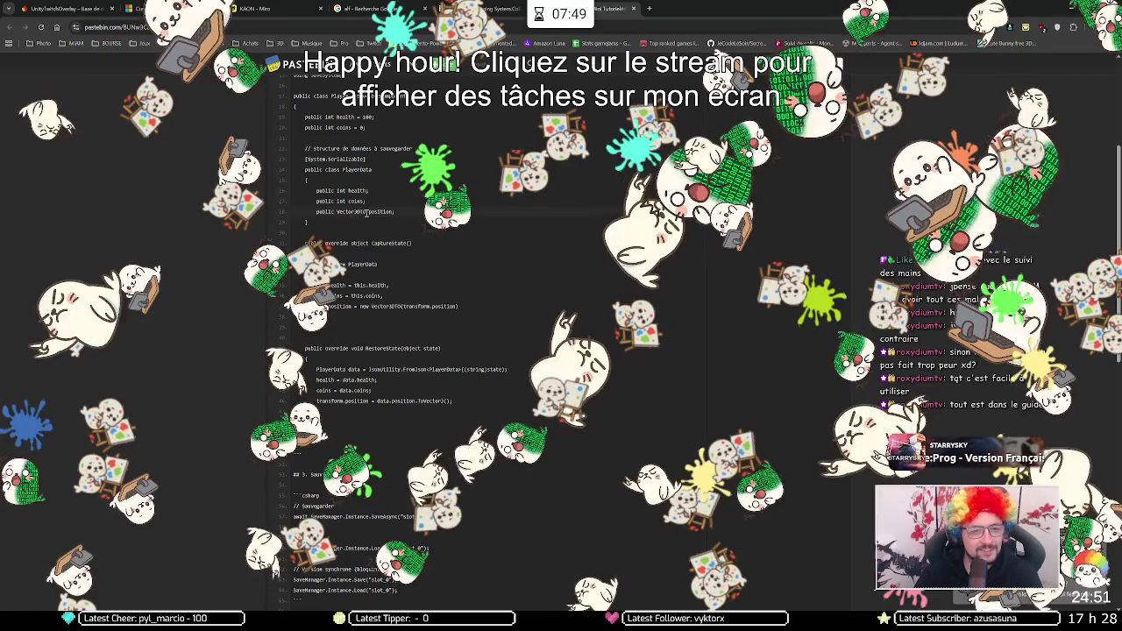
pyautogui.moveTo(355, 212); pyautogui.dragTo(366, 212)
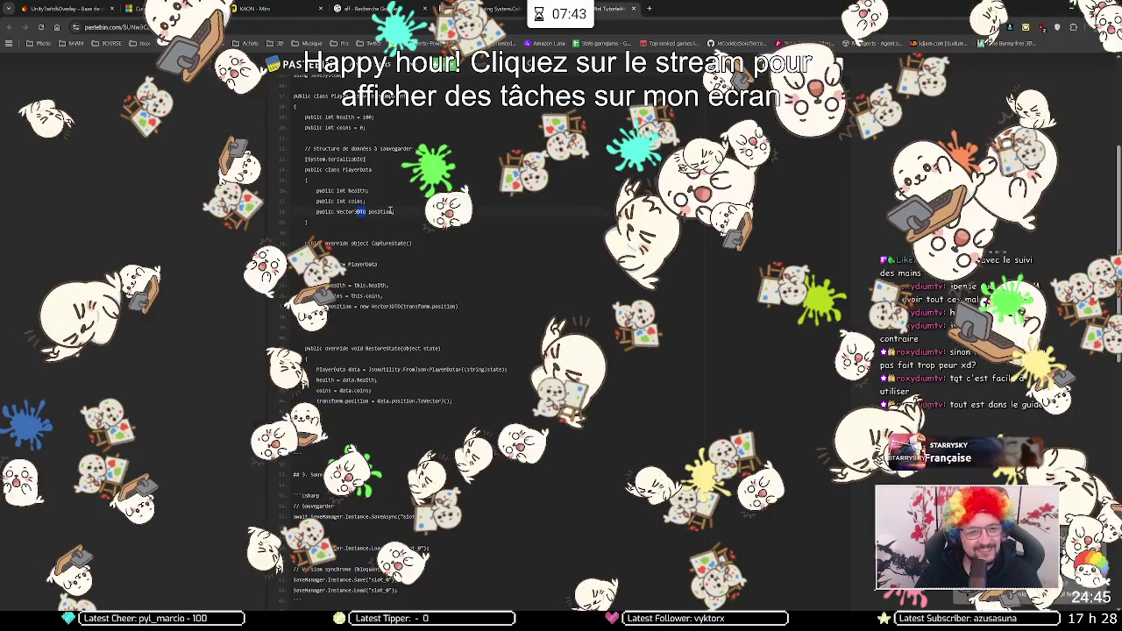
pyautogui.scroll(3, 391, 208)
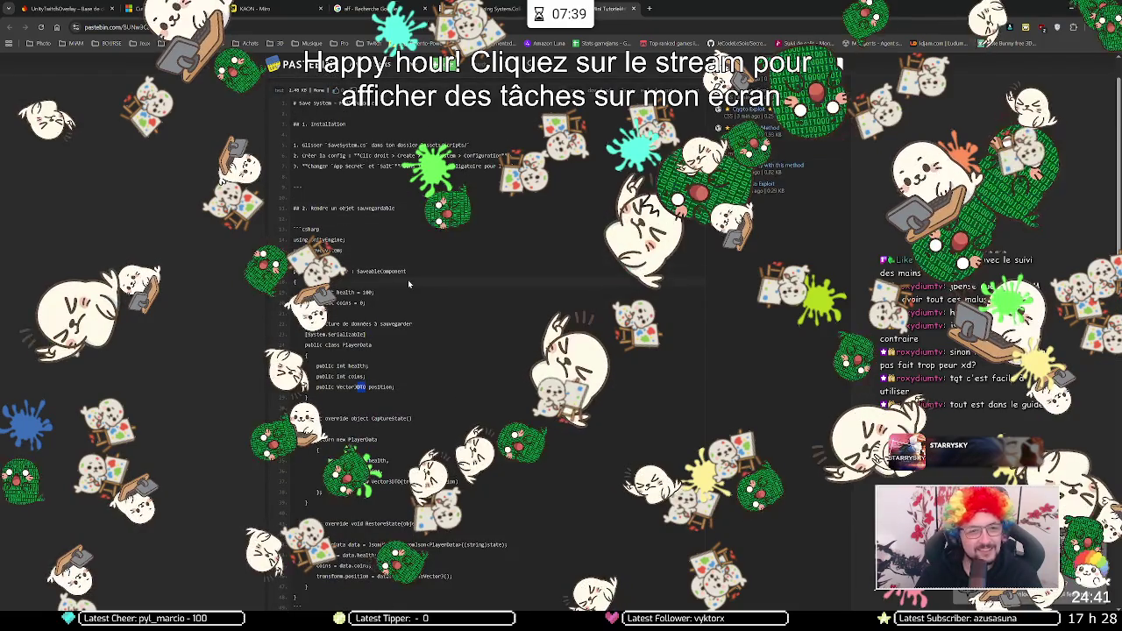
pyautogui.scroll(-2, 411, 298)
pyautogui.scroll(-5, 411, 298)
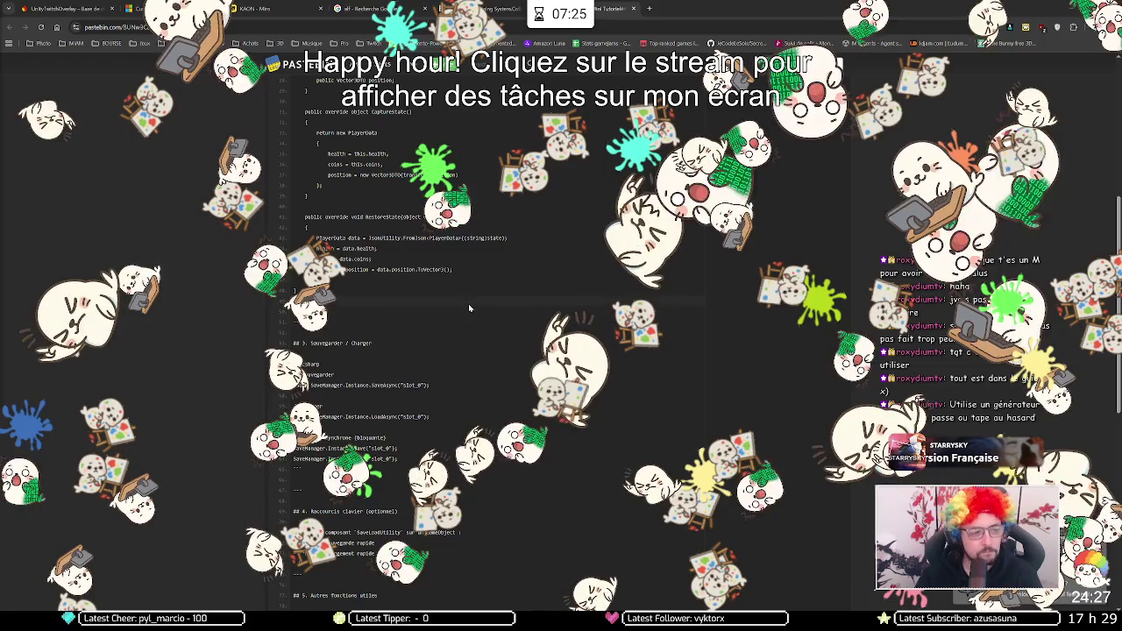
pyautogui.scroll(-1, 454, 232)
pyautogui.scroll(-3, 454, 232)
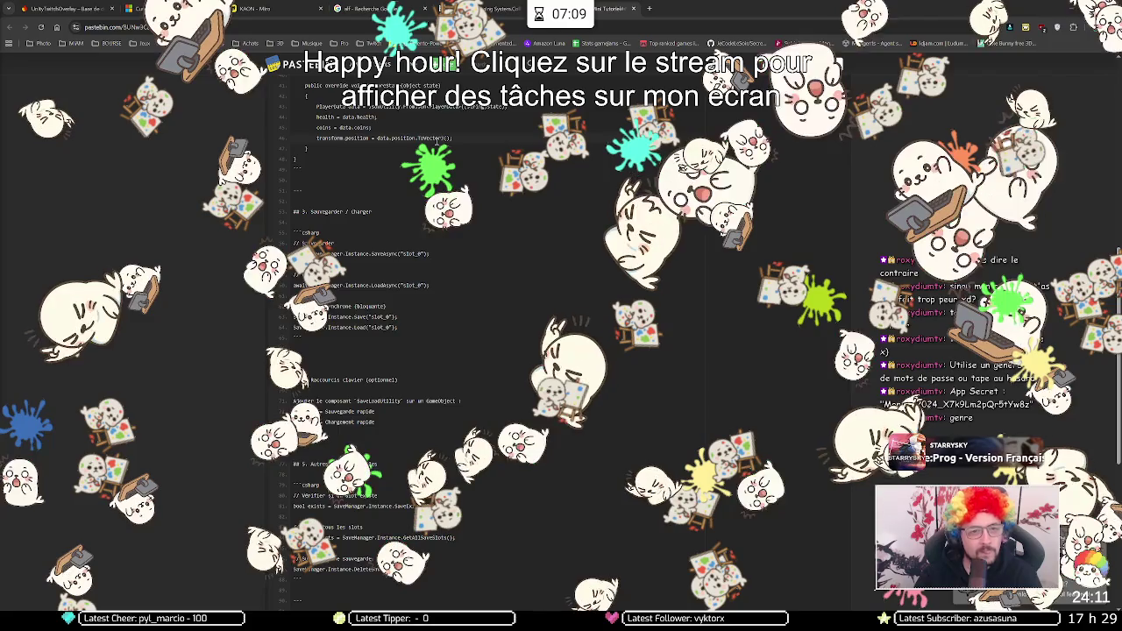
pyautogui.scroll(2, 436, 140)
pyautogui.scroll(2, 430, 145)
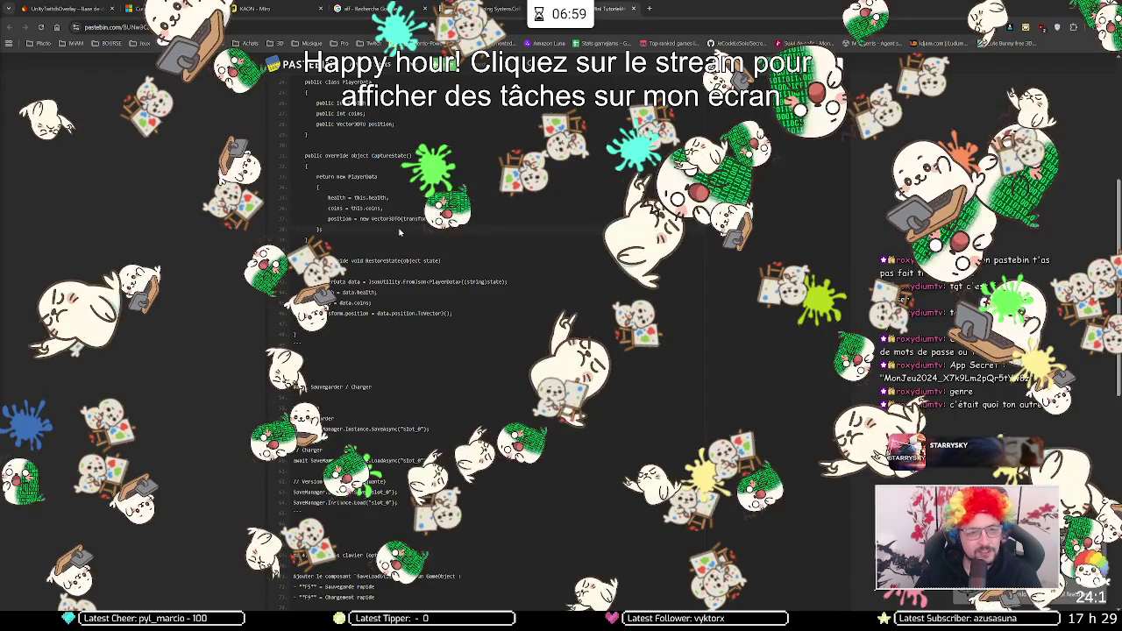
pyautogui.scroll(-1, 399, 235)
pyautogui.scroll(-1, 399, 232)
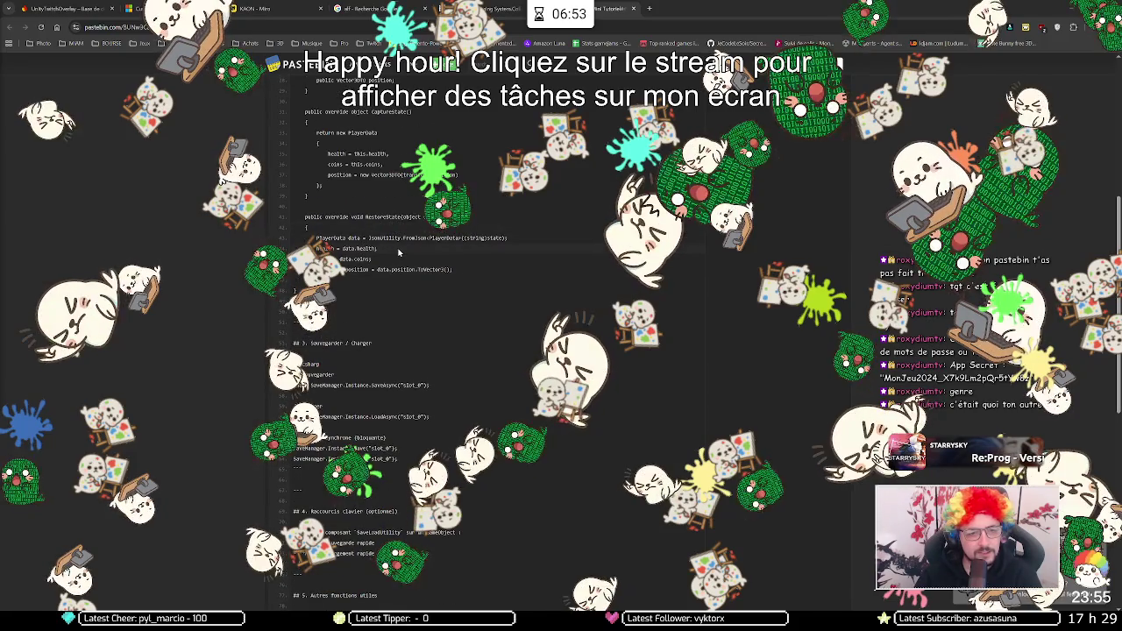
pyautogui.scroll(2, 372, 247)
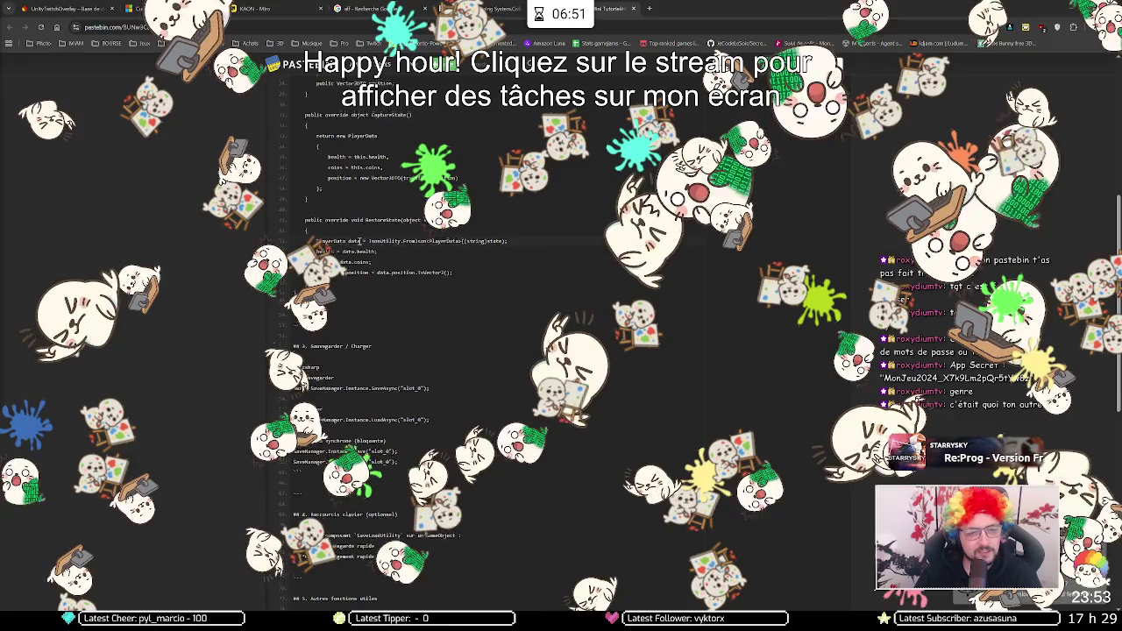
pyautogui.scroll(-2, 364, 241)
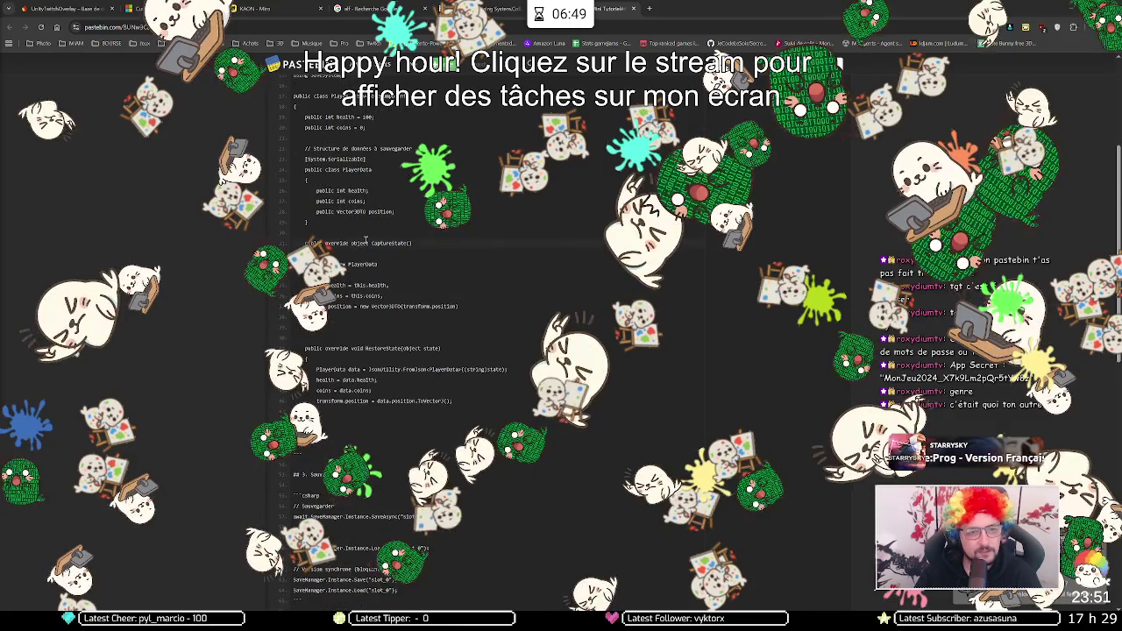
pyautogui.scroll(-2, 366, 239)
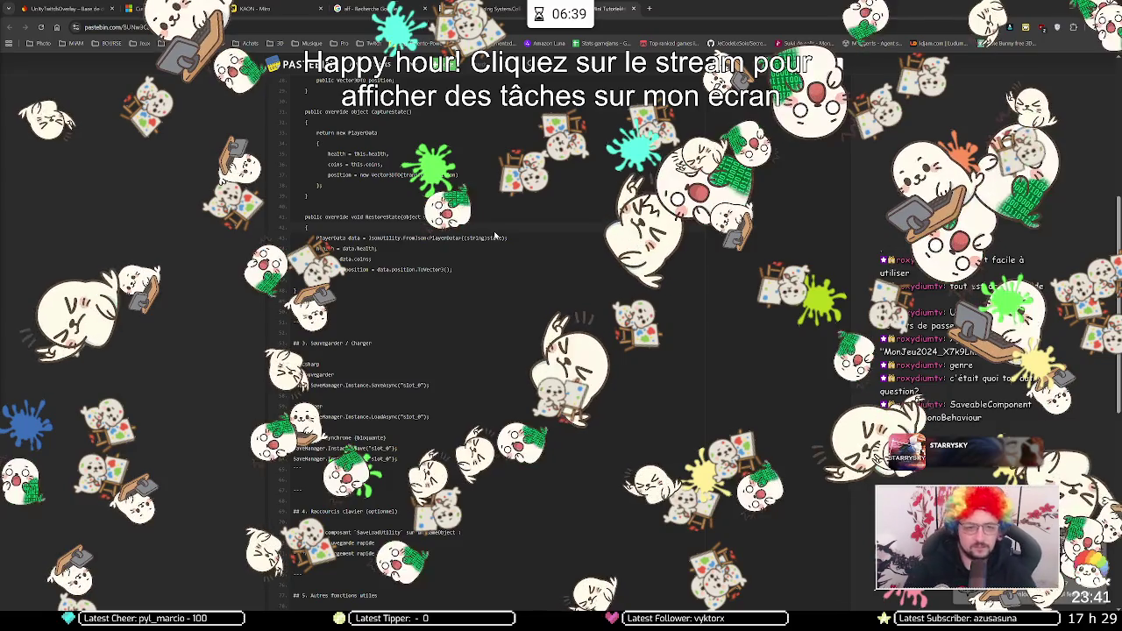
pyautogui.scroll(-1, 491, 231)
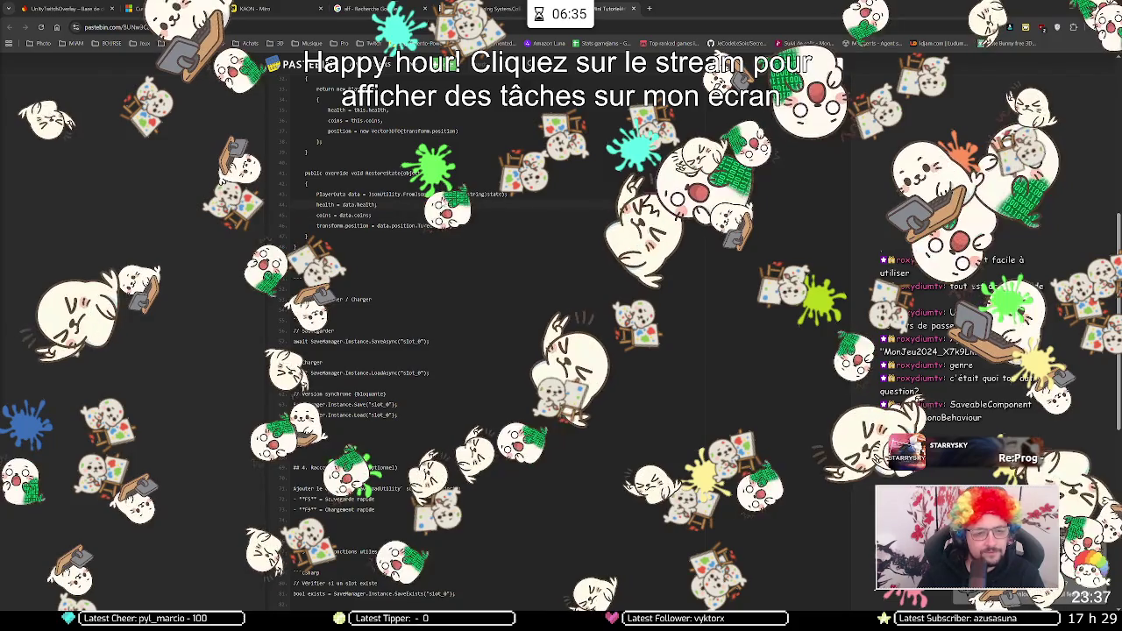
pyautogui.scroll(-4, 493, 218)
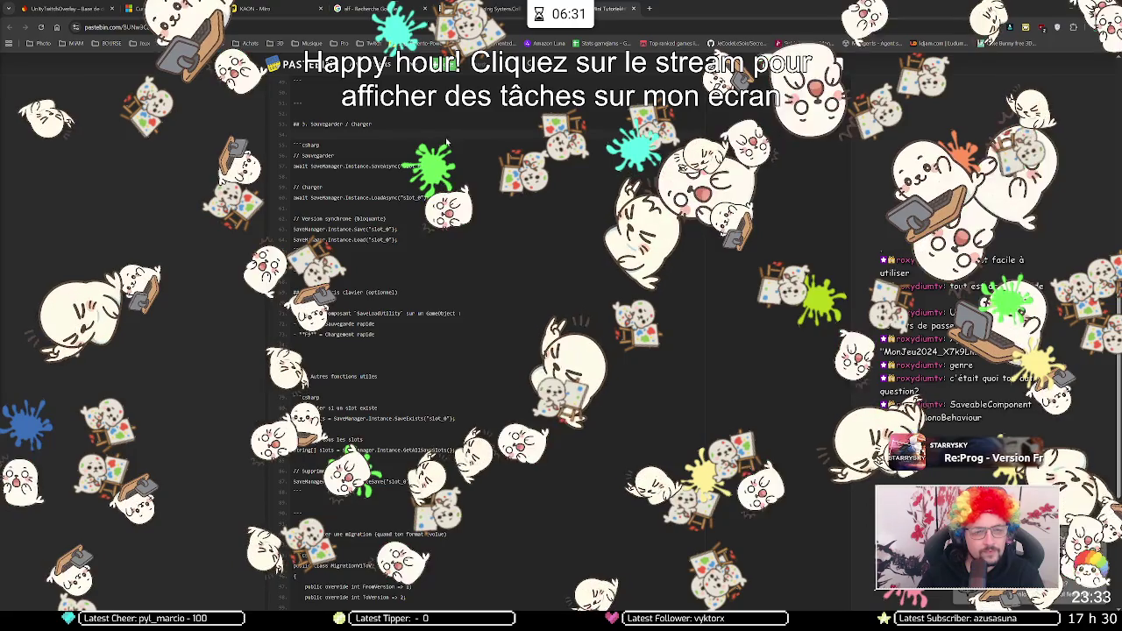
pyautogui.scroll(-1, 374, 122)
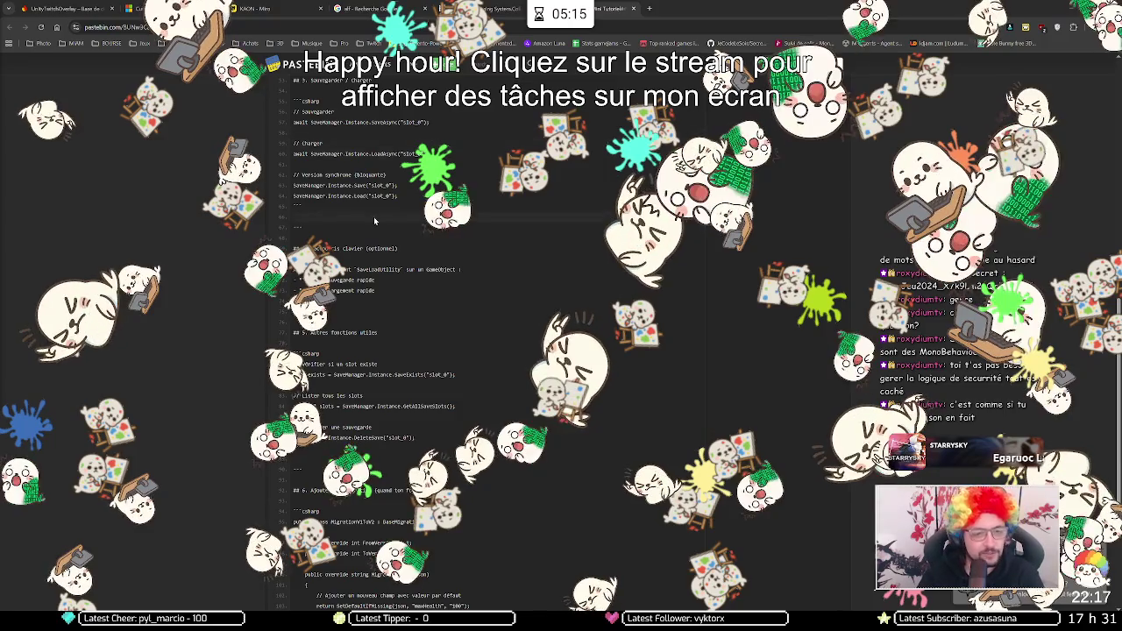
# Step: Read the tutorial's slot utilities and migration example, then switch to the SaveSystem source paste
pyautogui.scroll(-2, 369, 213)
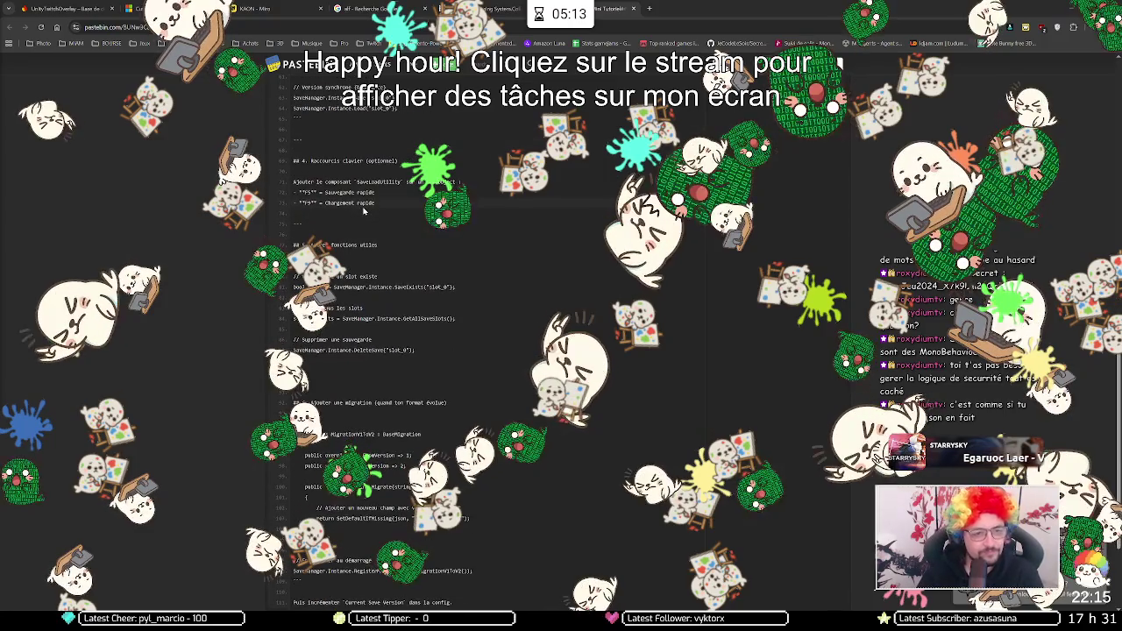
pyautogui.scroll(2, 368, 140)
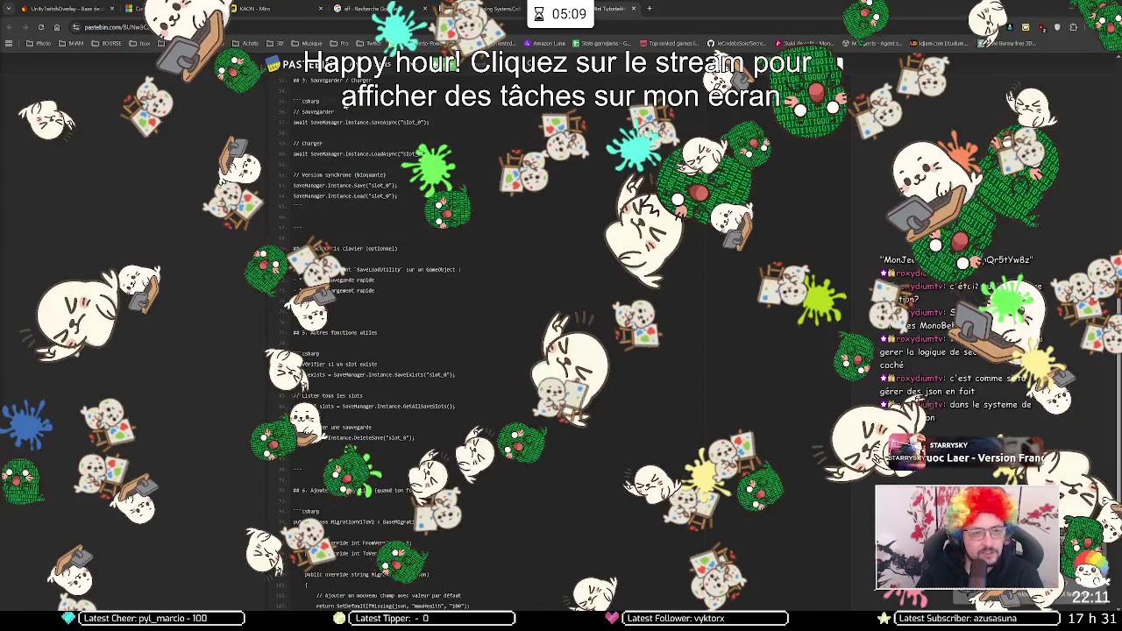
pyautogui.scroll(-1, 356, 167)
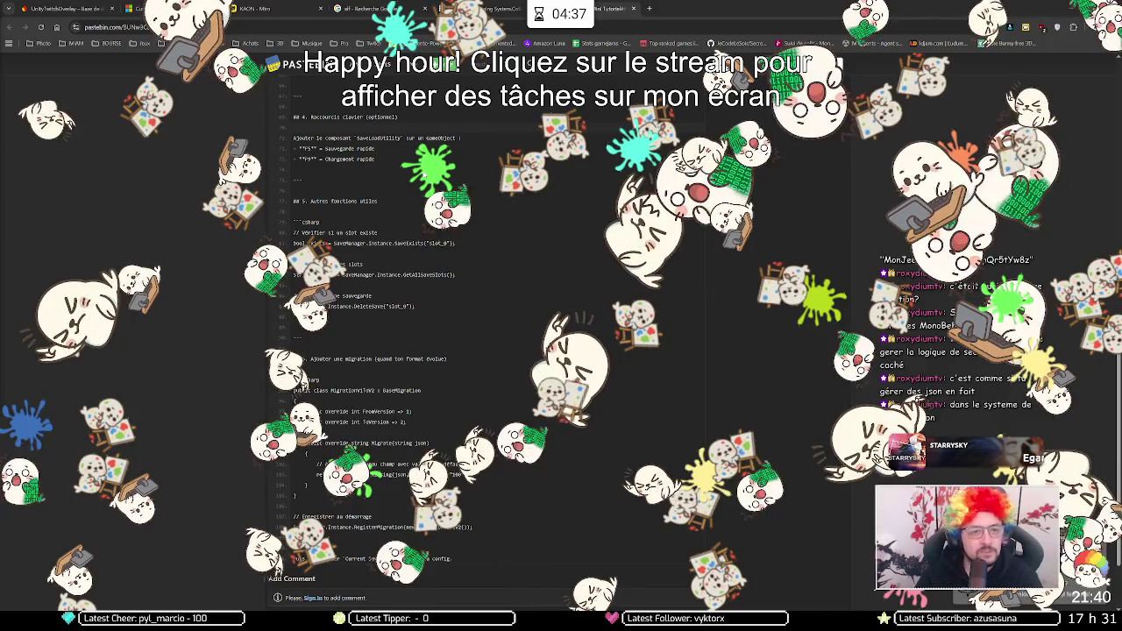
pyautogui.scroll(-1, 456, 172)
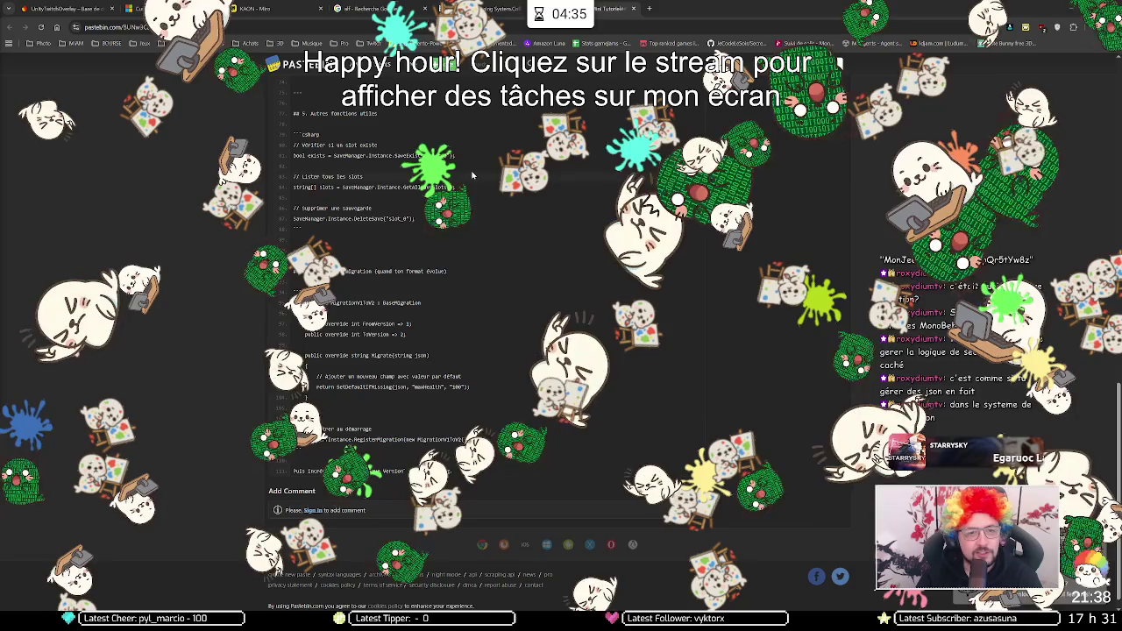
pyautogui.scroll(-1, 470, 187)
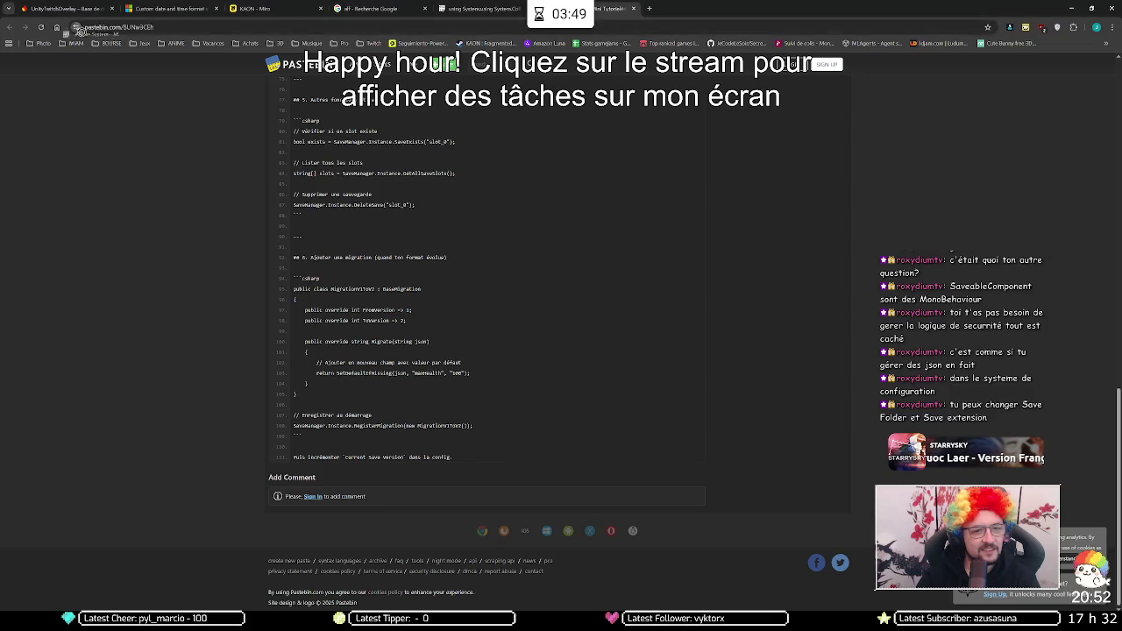
pyautogui.click(368, 43)
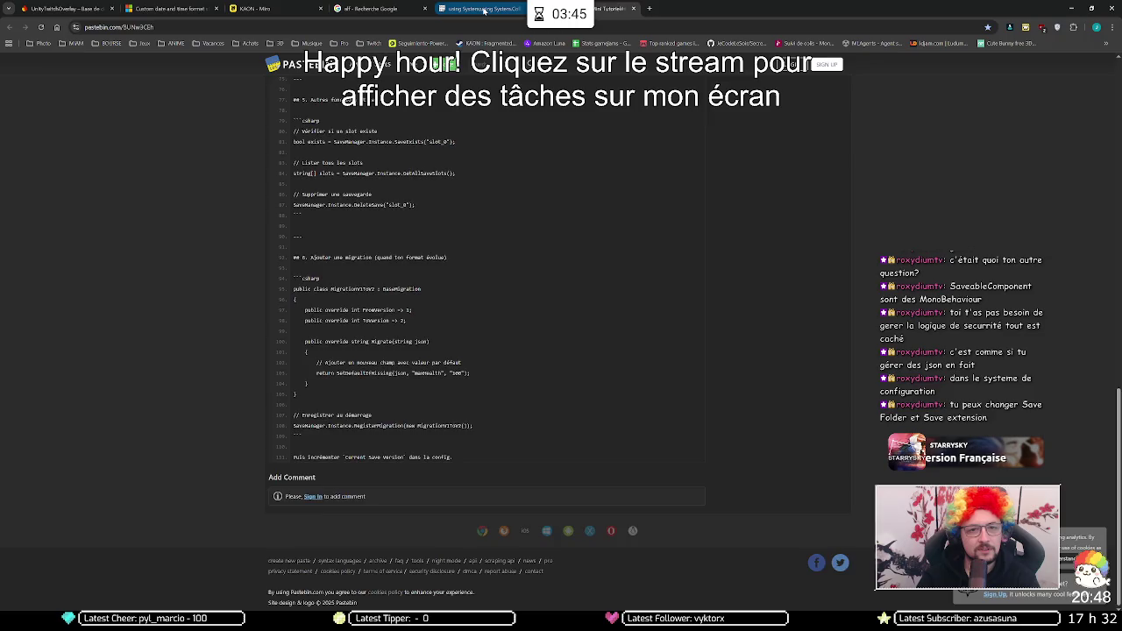
pyautogui.click(483, 10)
pyautogui.click(368, 43)
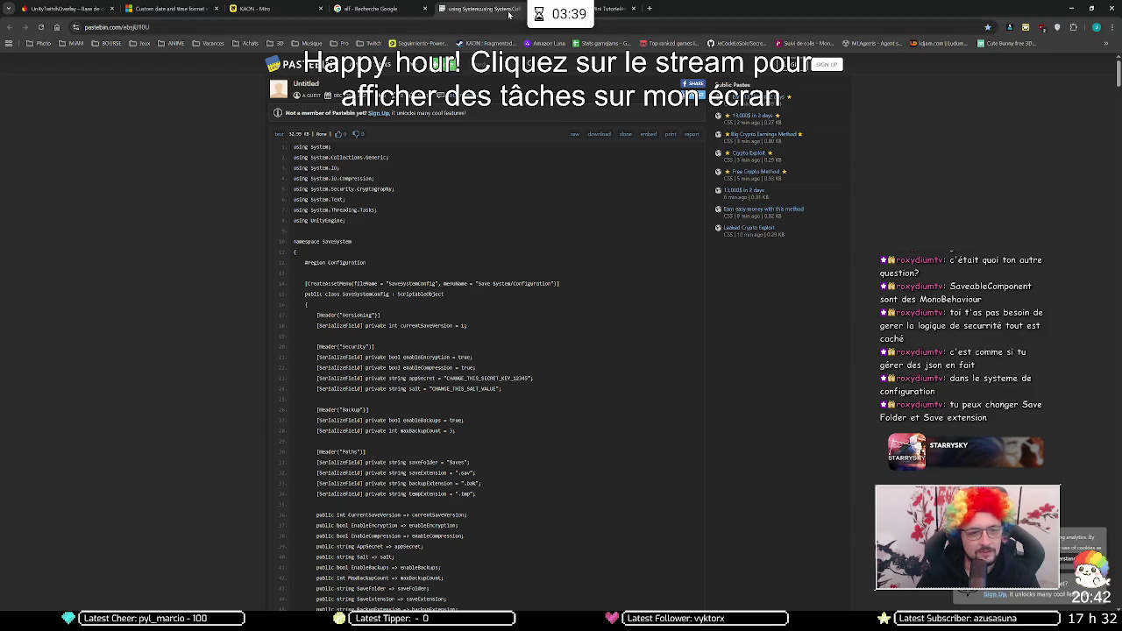
pyautogui.scroll(-10, 530, 226)
pyautogui.scroll(-10, 530, 226)
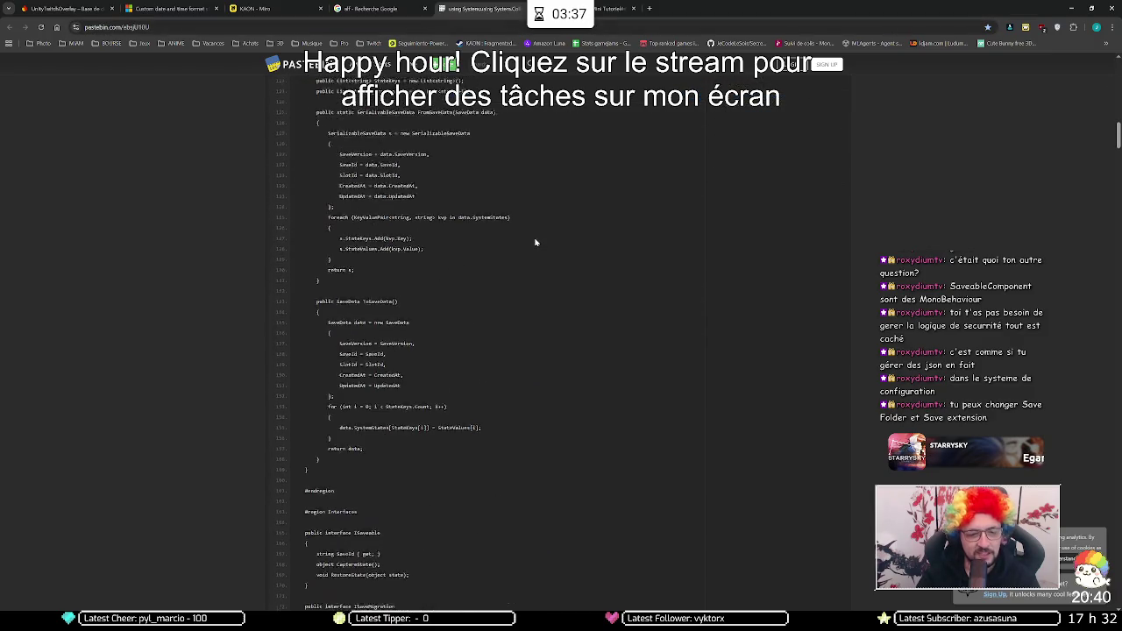
pyautogui.scroll(-2, 537, 235)
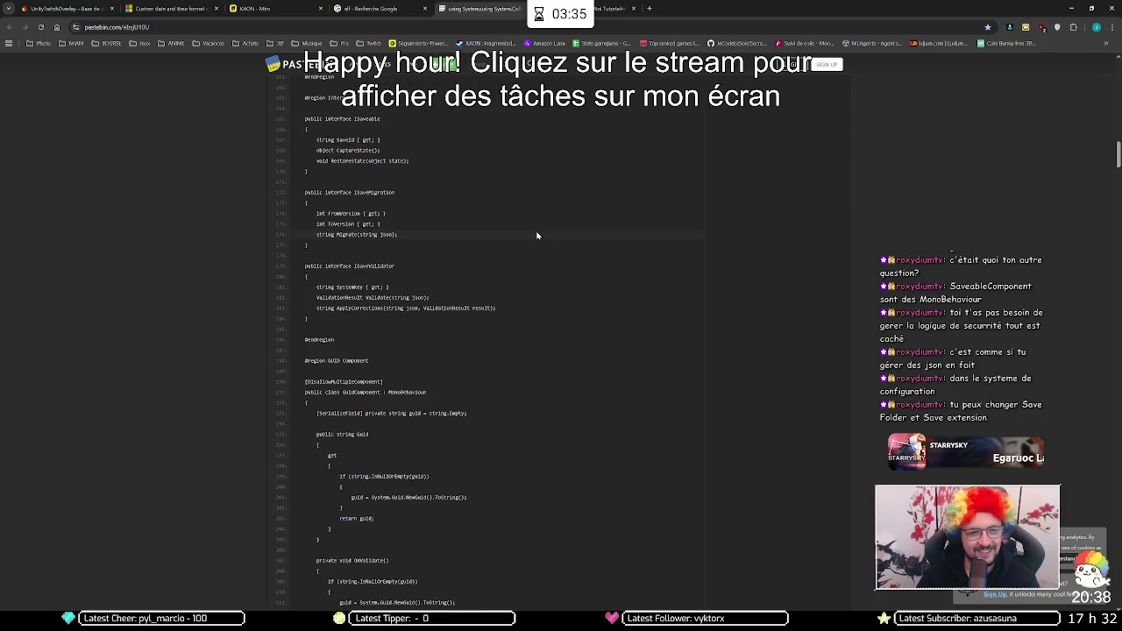
pyautogui.scroll(-3, 537, 235)
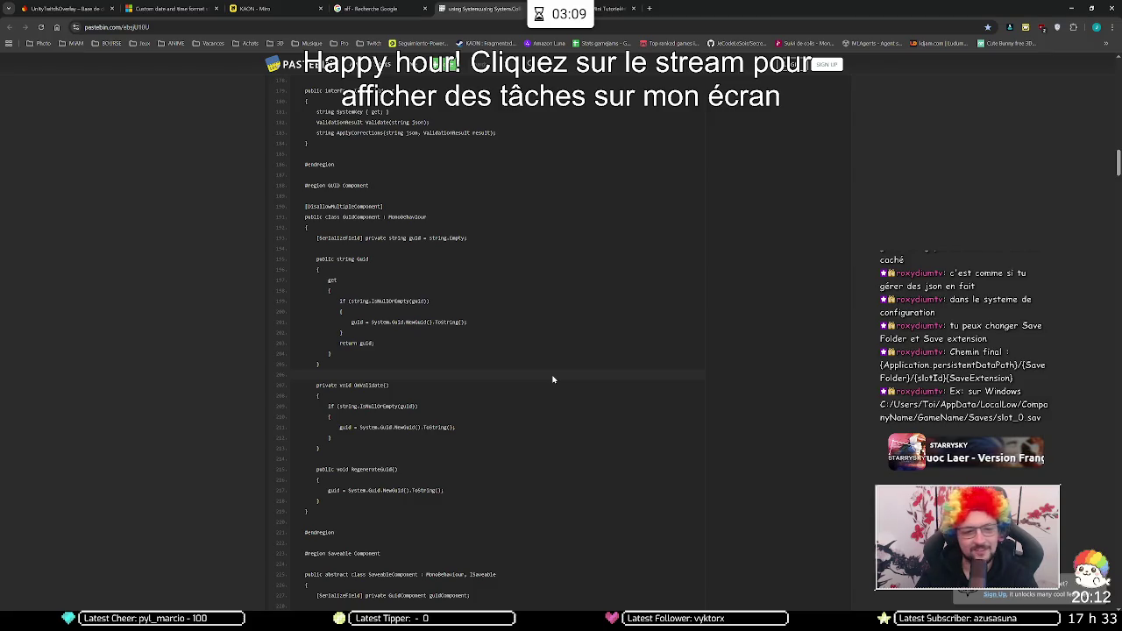
pyautogui.scroll(-5, 553, 380)
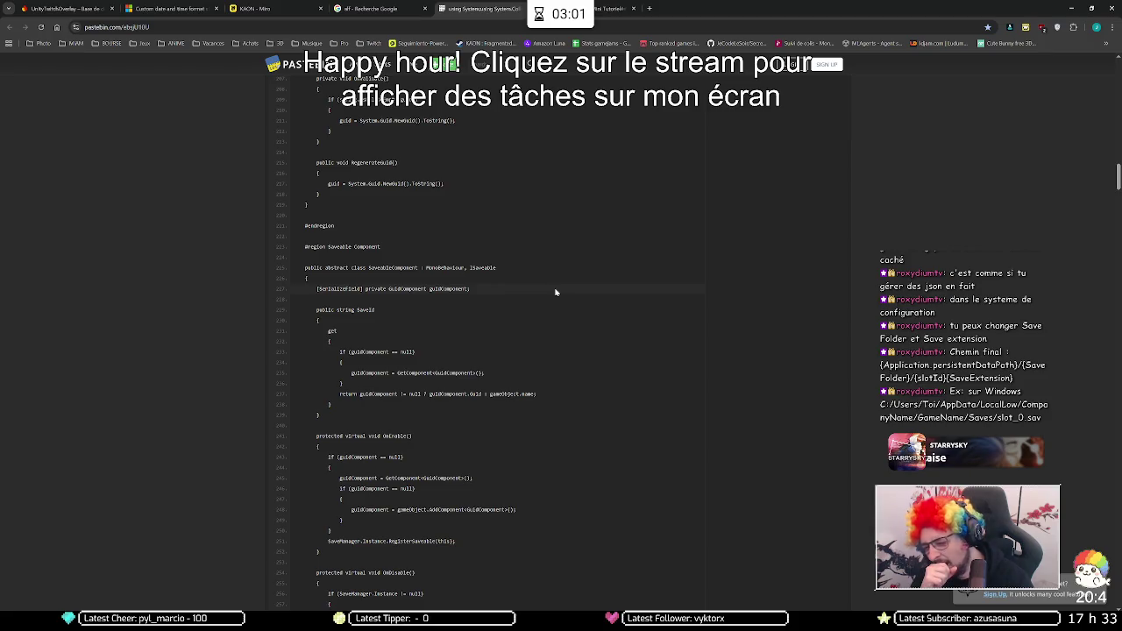
pyautogui.scroll(-4, 555, 292)
pyautogui.scroll(-3, 555, 294)
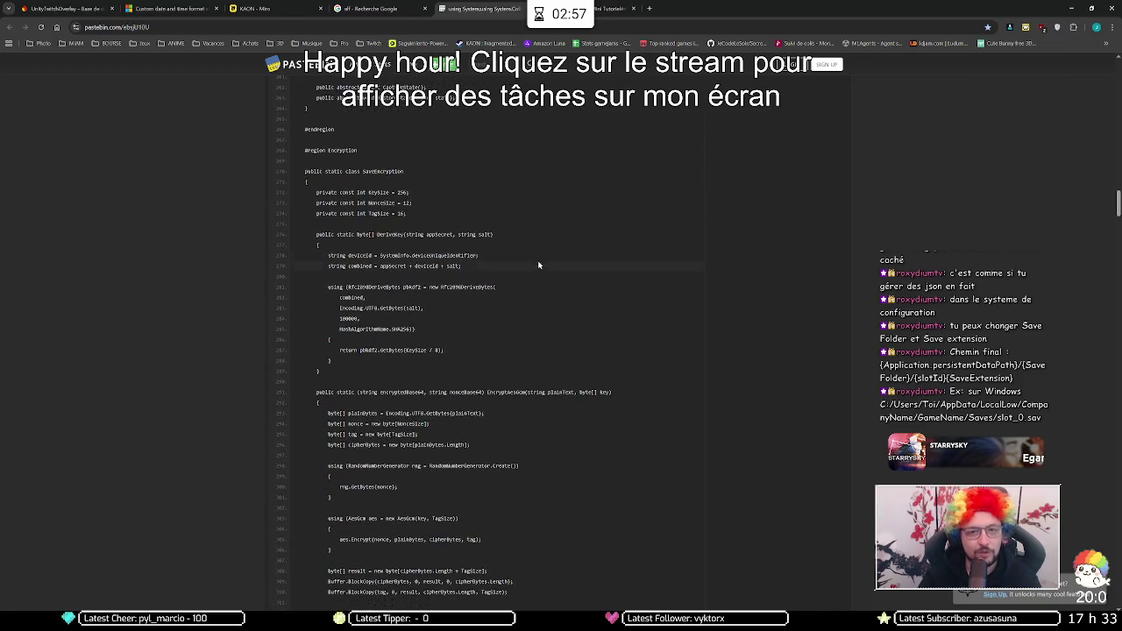
pyautogui.click(358, 10)
pyautogui.middleClick(359, 11)
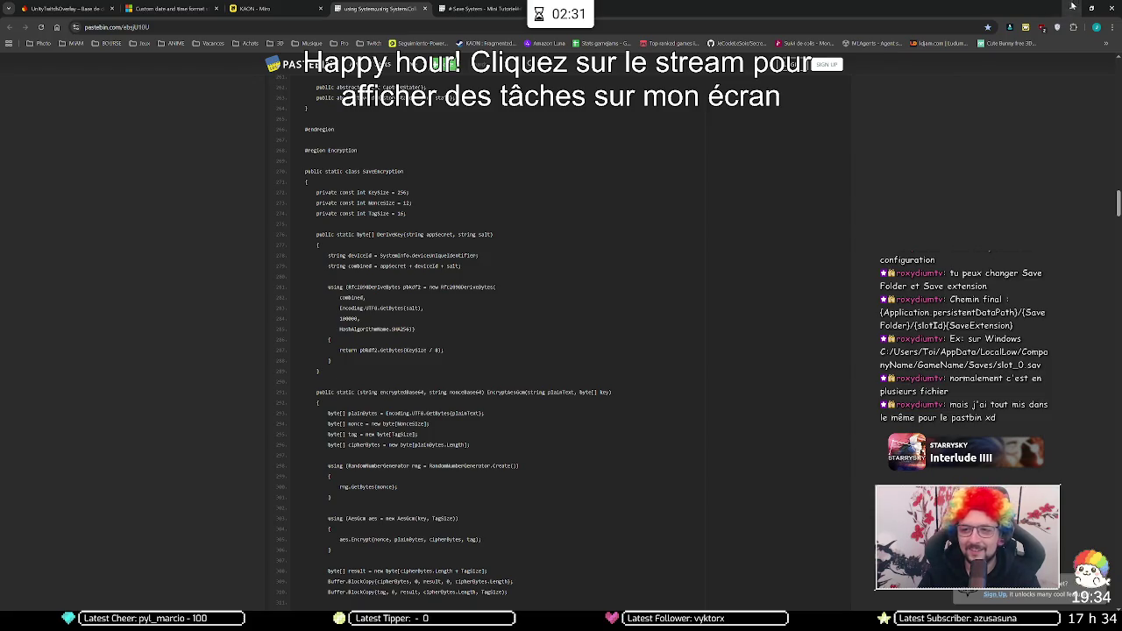
pyautogui.click(263, 8)
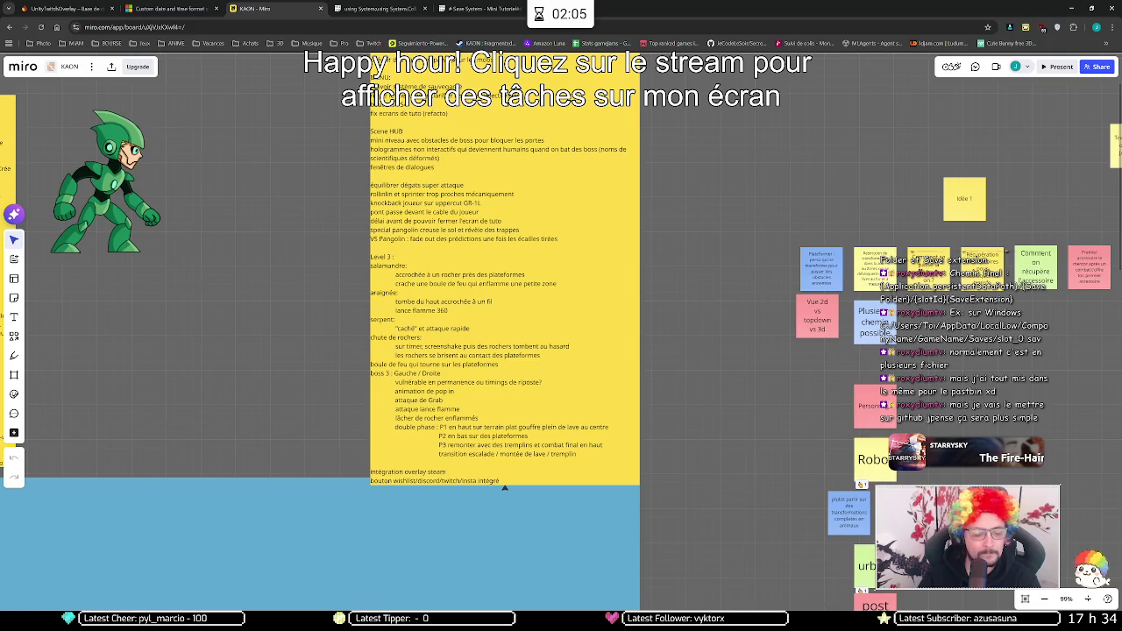
# Step: Bring the Visual Studio window with Barrier.cs and its OpenBarrier coroutine to the front
pyautogui.moveTo(296, 624)
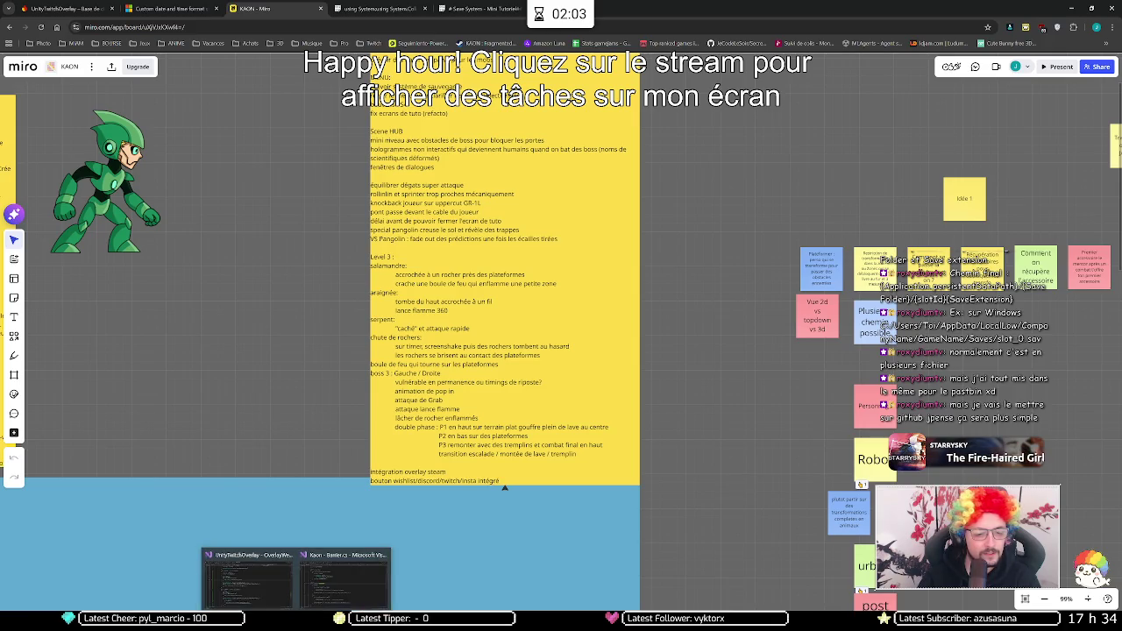
pyautogui.click(345, 579)
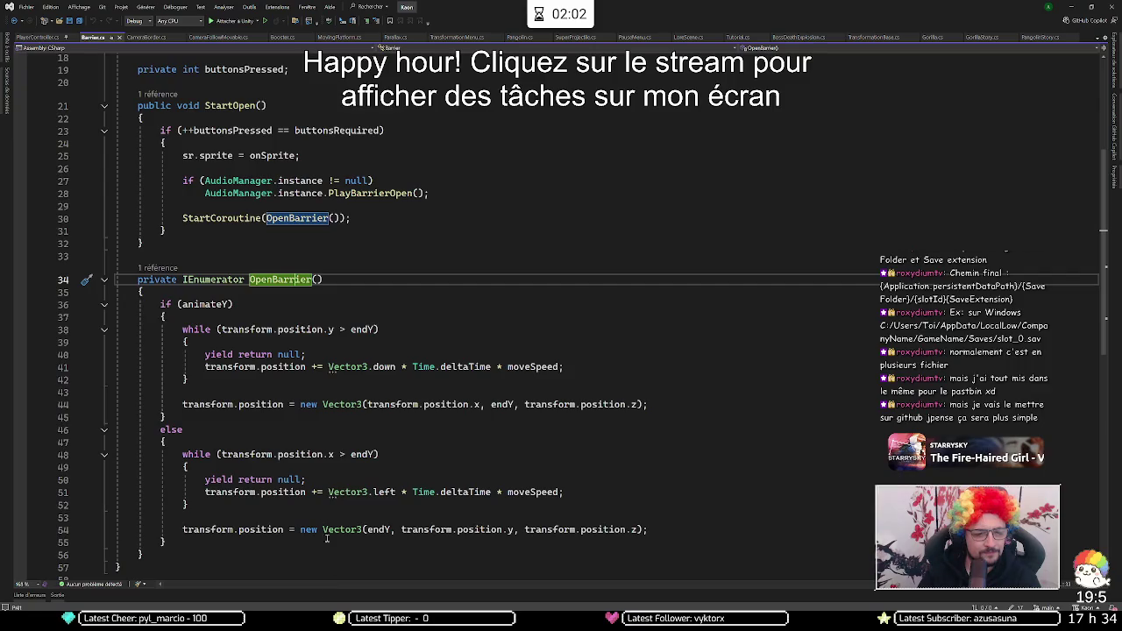
pyautogui.click(330, 329)
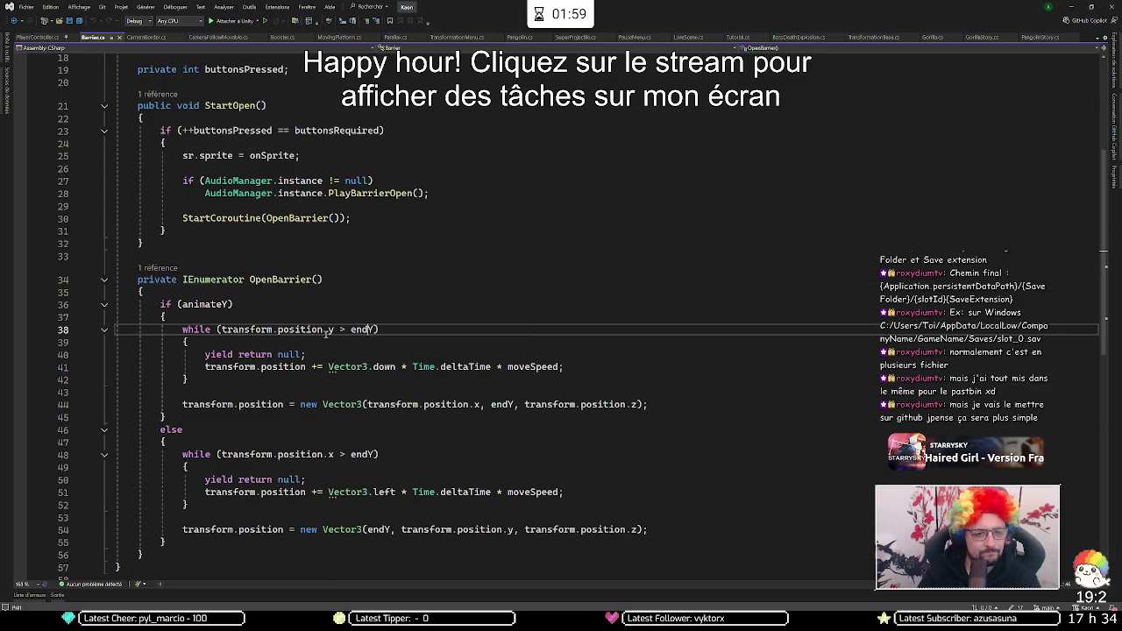
pyautogui.moveTo(372, 331)
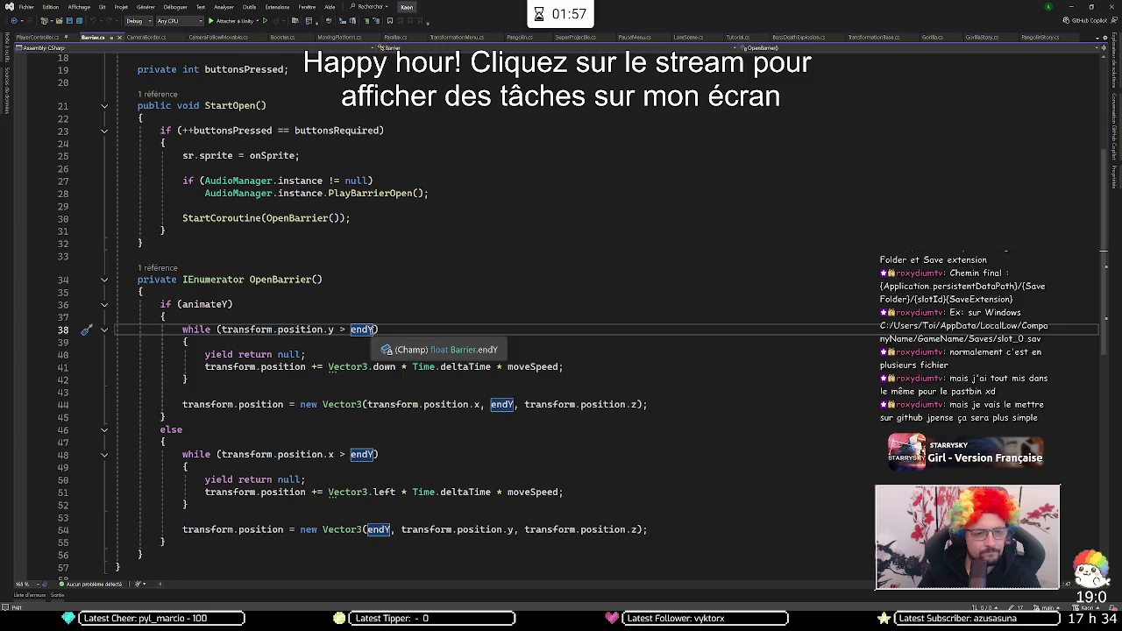
pyautogui.scroll(6, 480, 286)
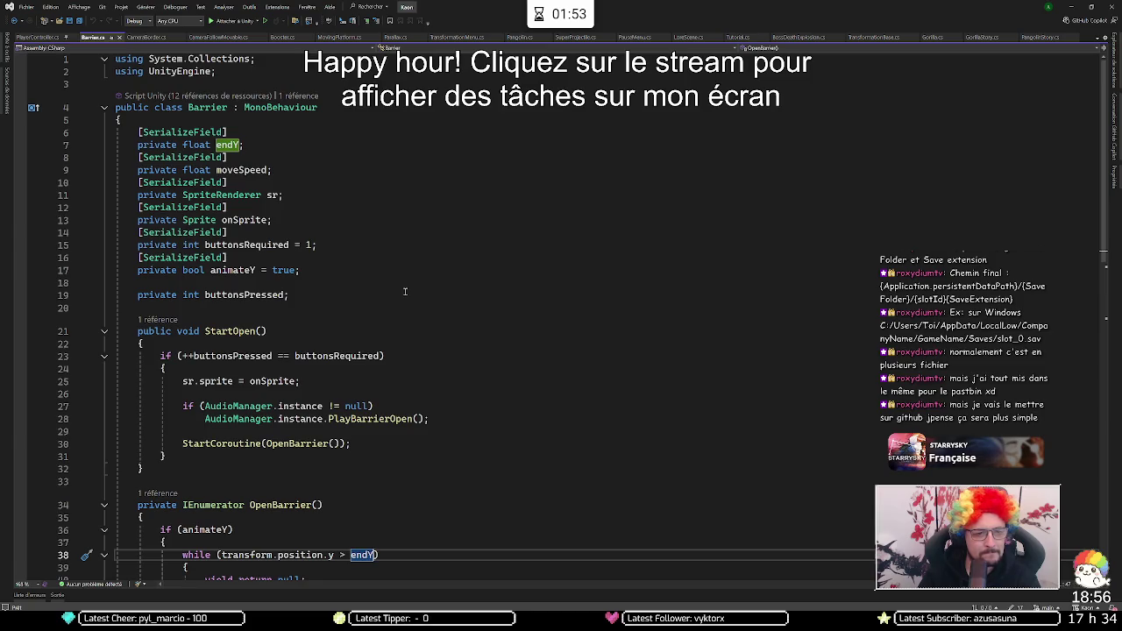
pyautogui.scroll(-4, 405, 291)
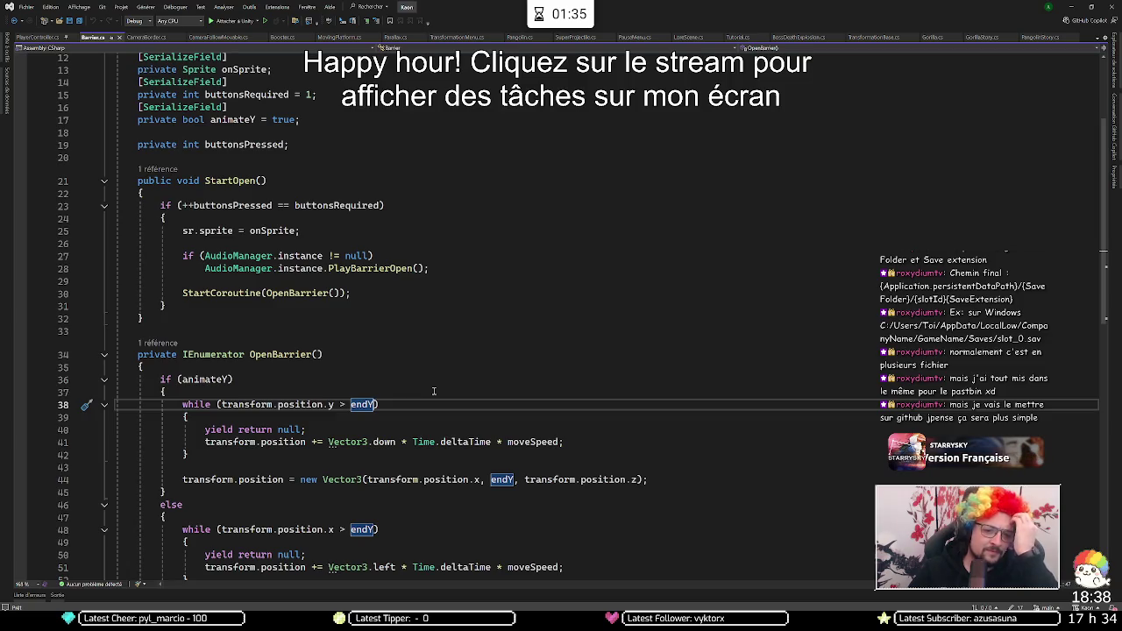
pyautogui.click(1068, 8)
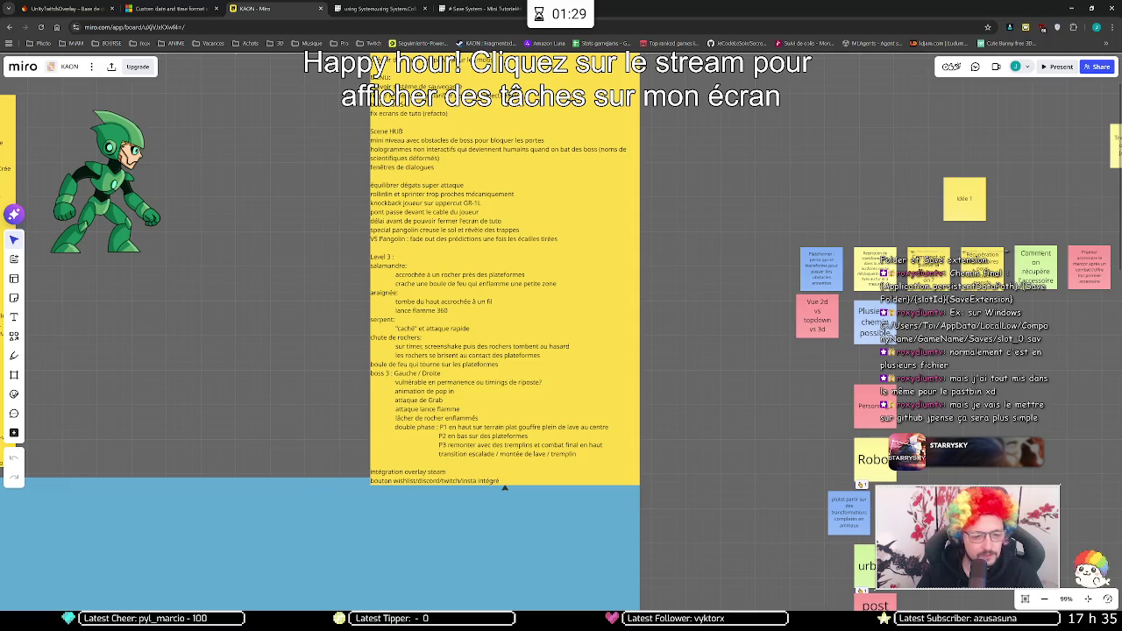
# Step: Back in Unity, unload the Level 3 scene so Level 2 shows
pyautogui.hotkey('alt', 'Tab')
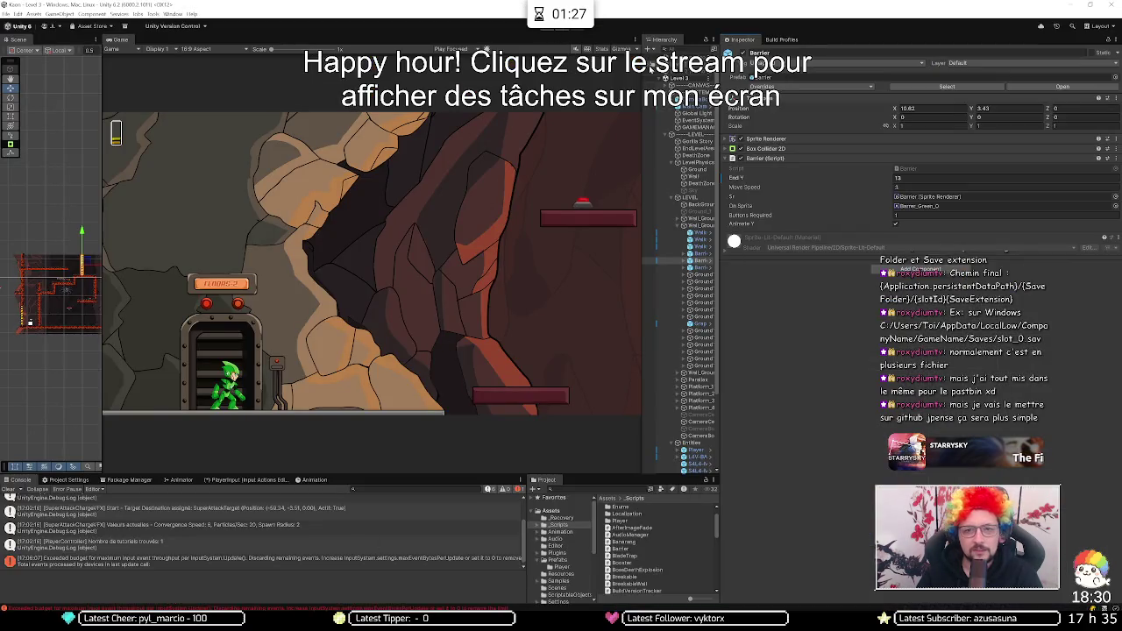
pyautogui.rightClick(676, 77)
pyautogui.click(678, 75)
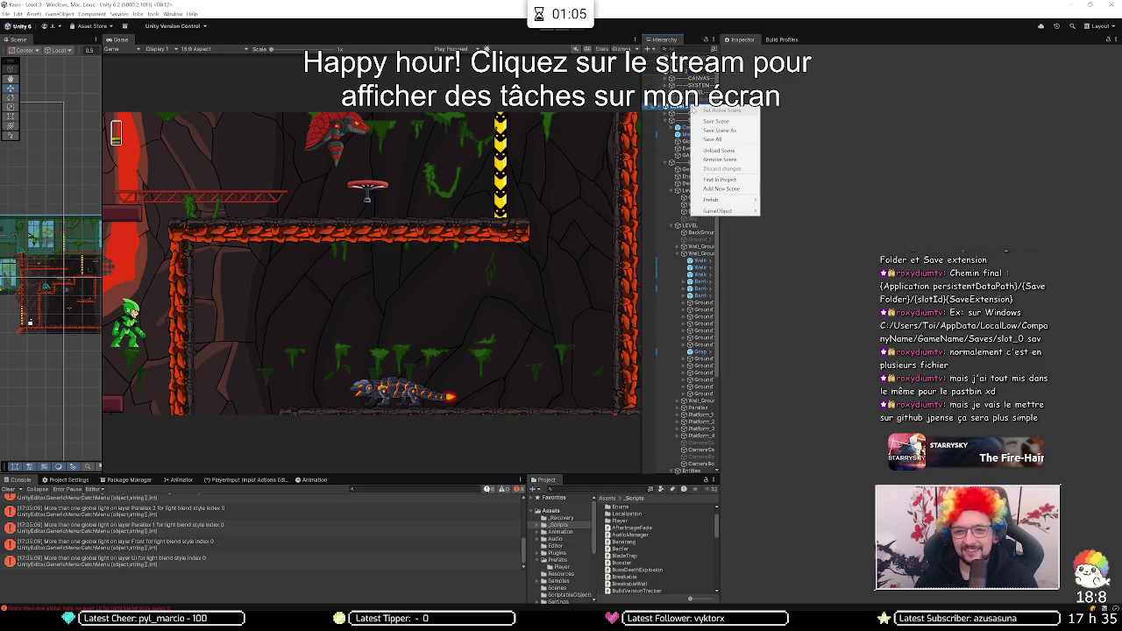
pyautogui.click(720, 150)
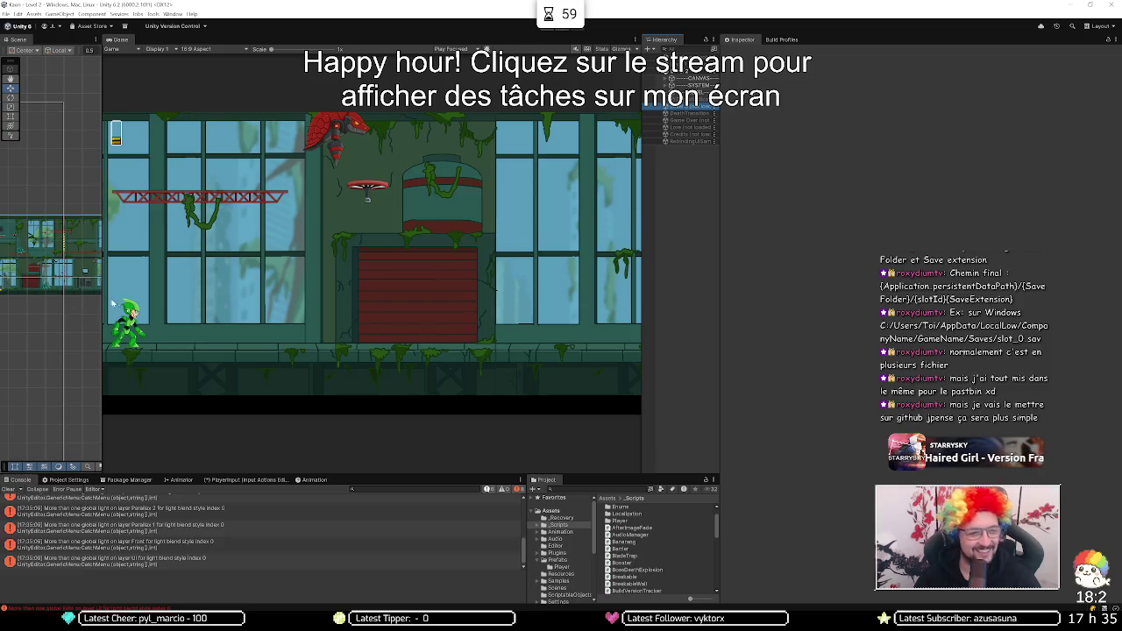
# Step: Select Barrier_3 to show its Barrier component and widen the Game view
pyautogui.scroll(3, 74, 302)
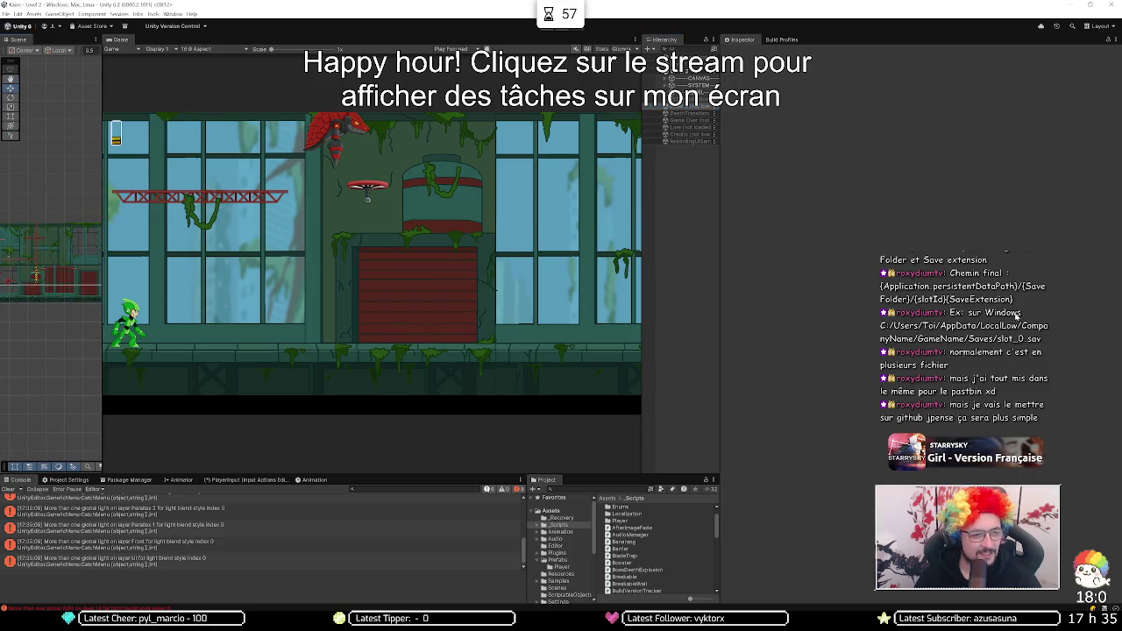
pyautogui.click(35, 278)
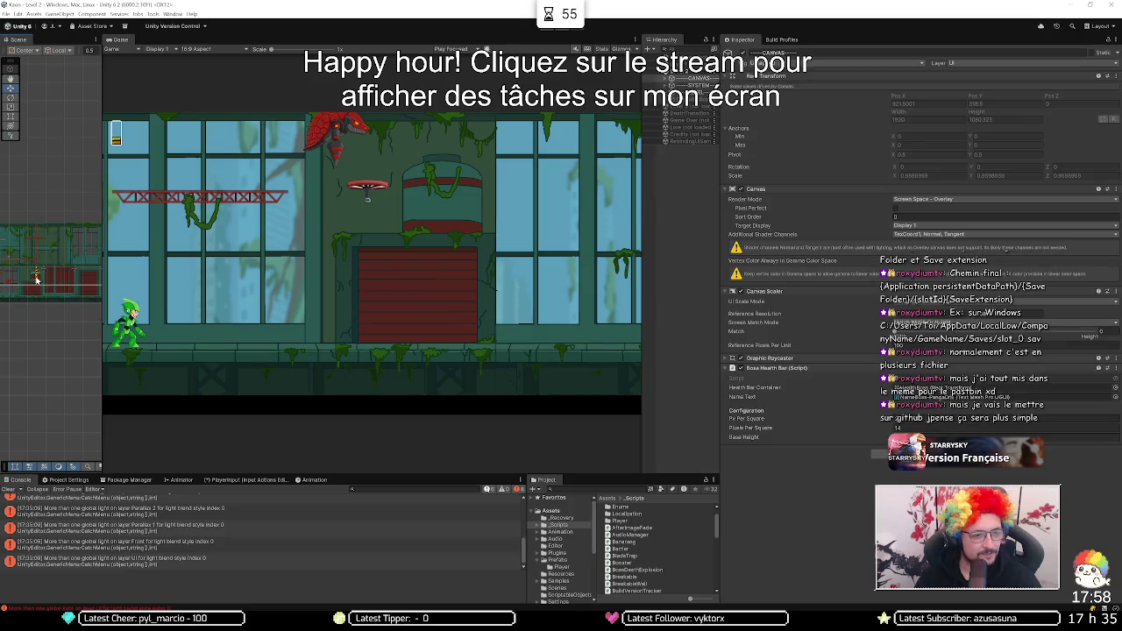
pyautogui.click(35, 279)
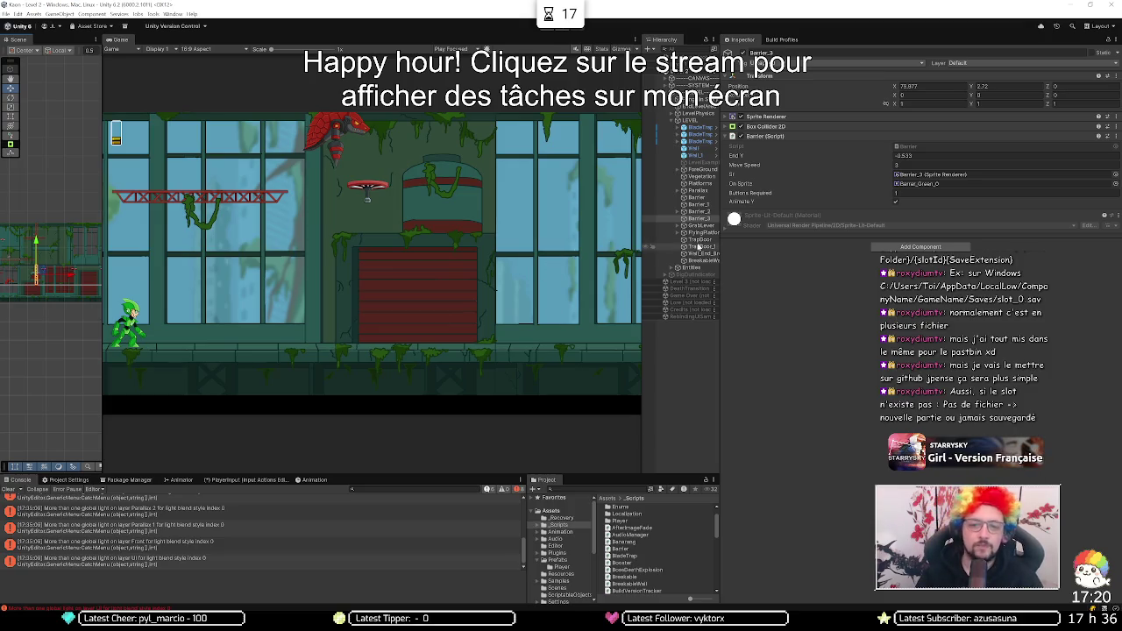
pyautogui.moveTo(723, 244); pyautogui.dragTo(788, 245)
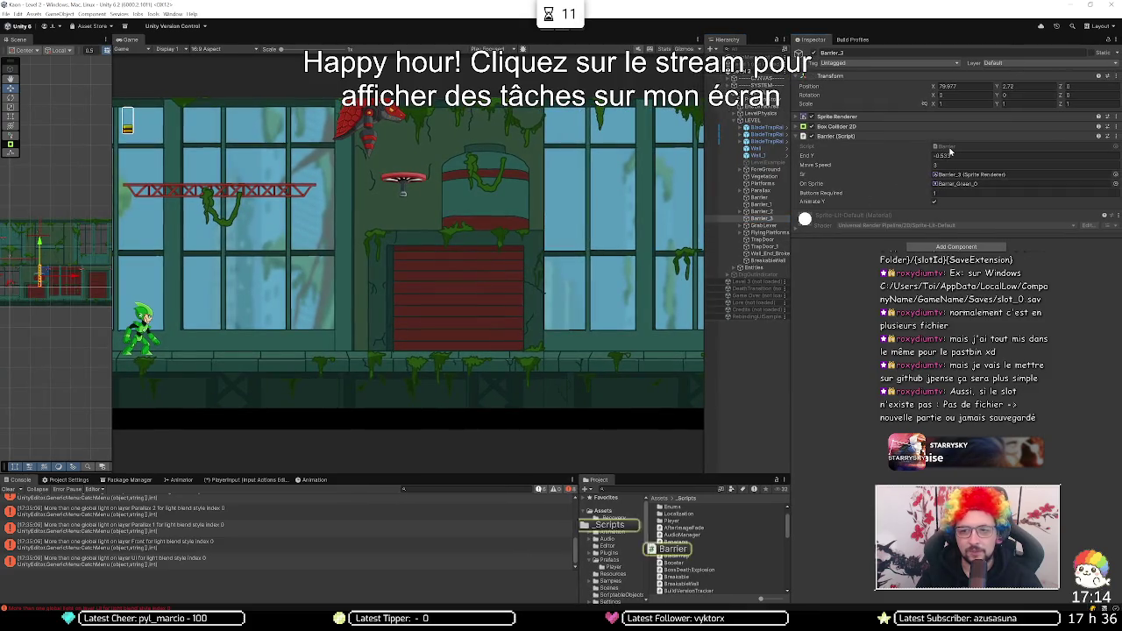
# Step: Add '[SerializeField] private bool isDirectionUp;' on new lines under animateY in Barrier.cs
pyautogui.hotkey('alt', 'Tab')
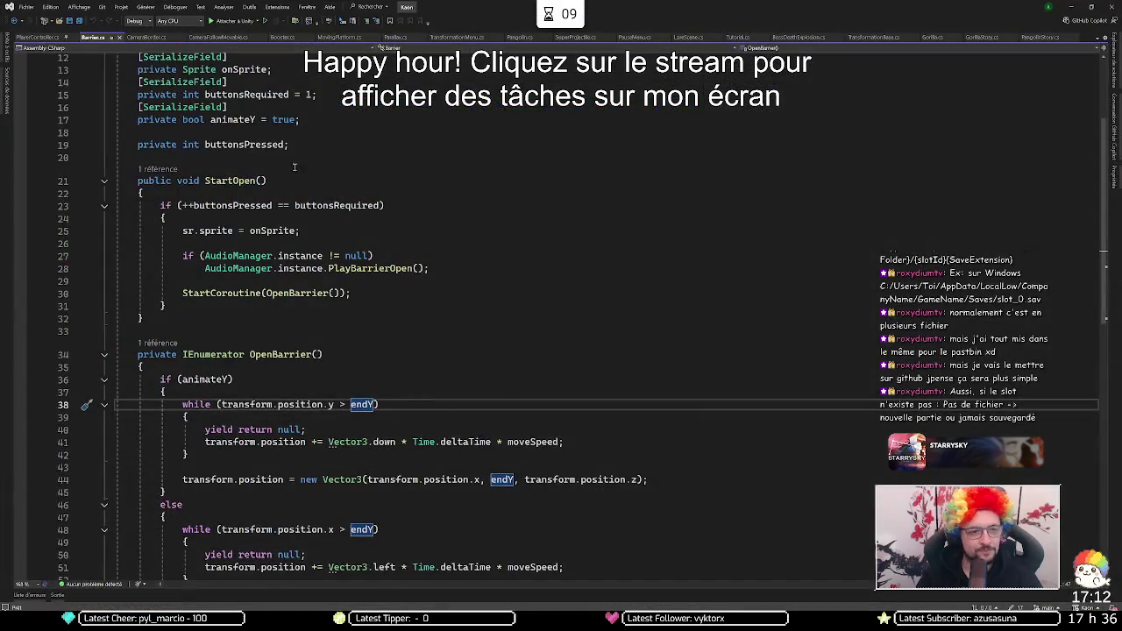
pyautogui.scroll(4, 330, 197)
pyautogui.click(371, 271)
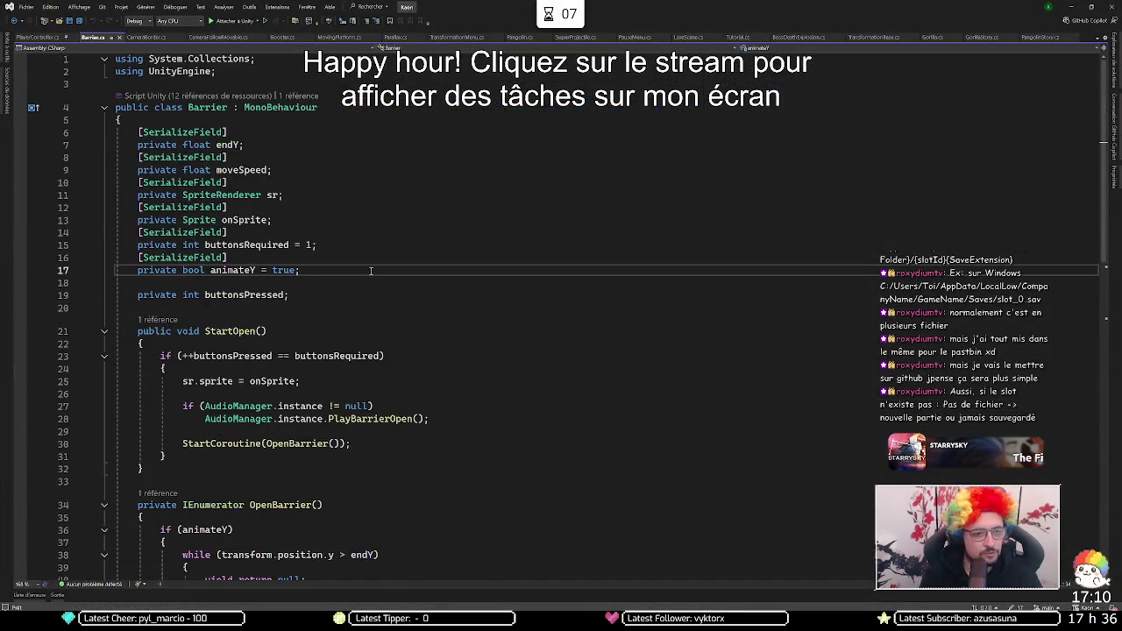
pyautogui.press('Return')
pyautogui.write('[ser')
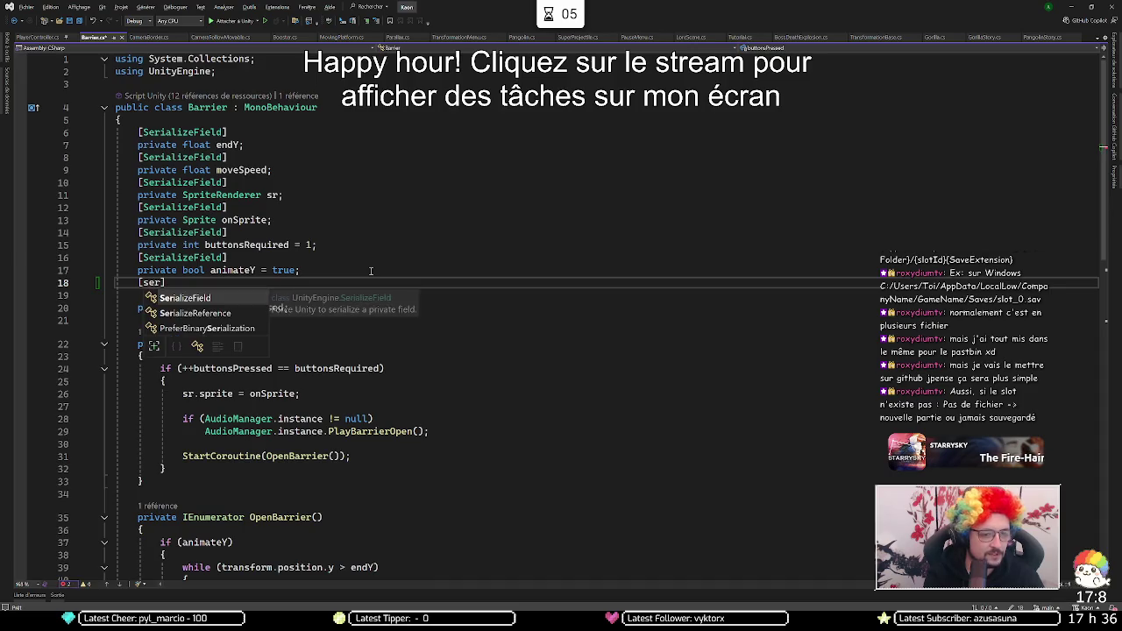
pyautogui.press('Tab')
pyautogui.write(']')
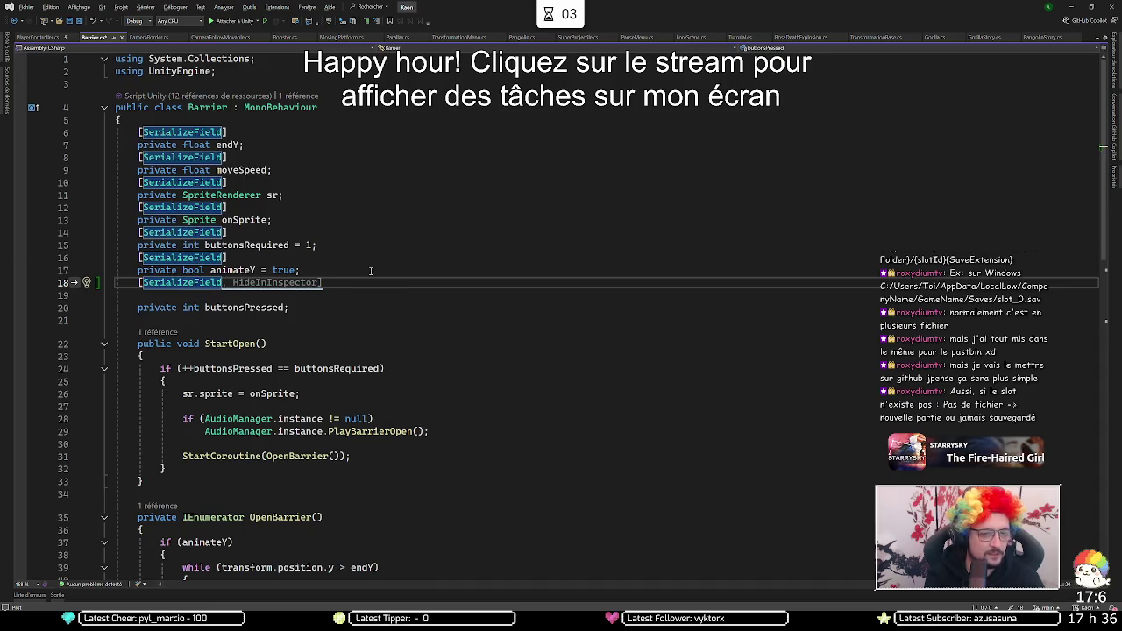
pyautogui.press('Return')
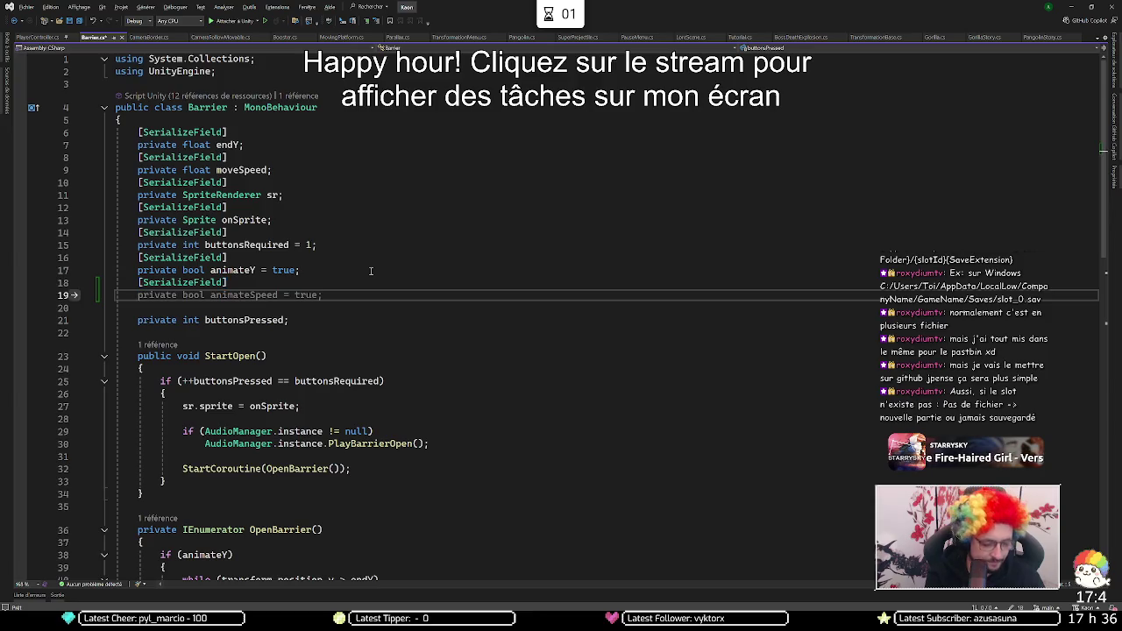
pyautogui.write('private bool')
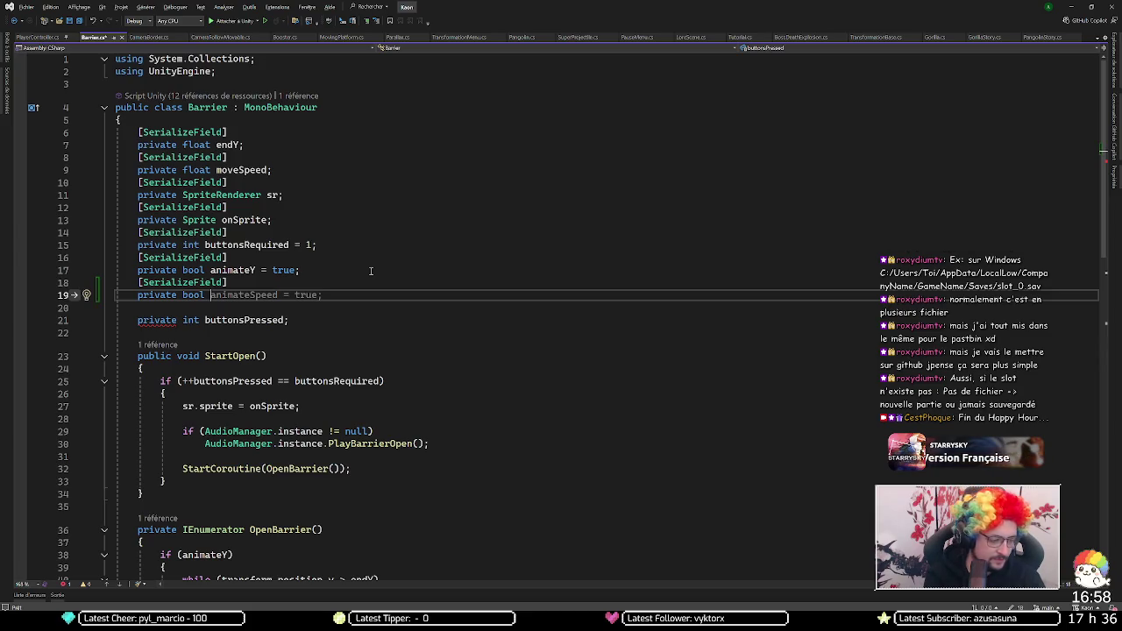
pyautogui.write('is')
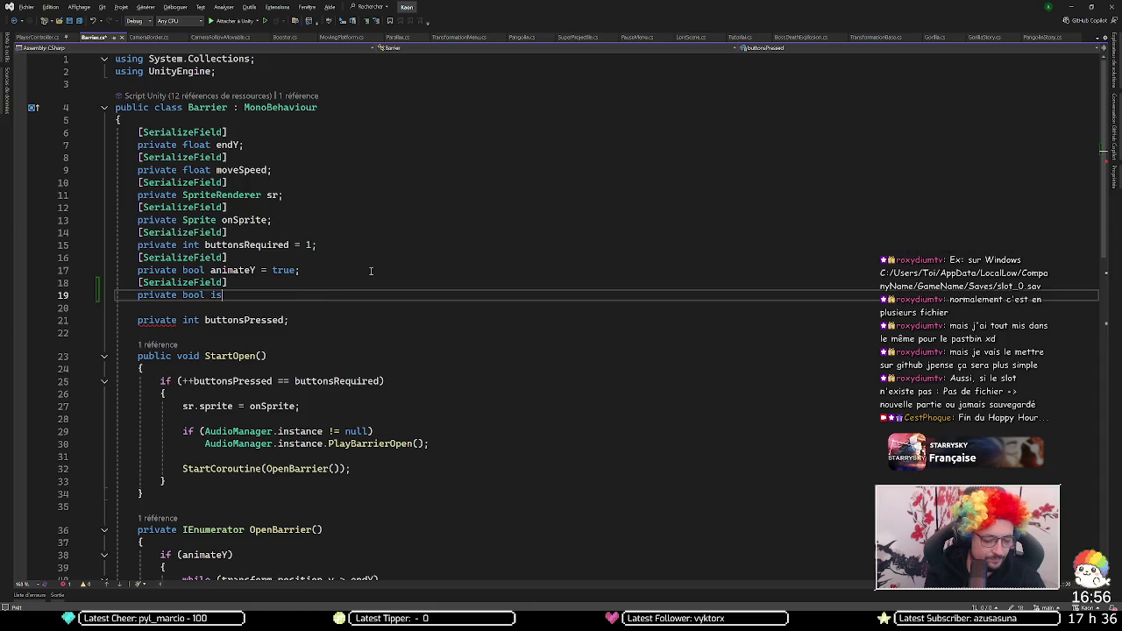
pyautogui.write('DirectionUp')
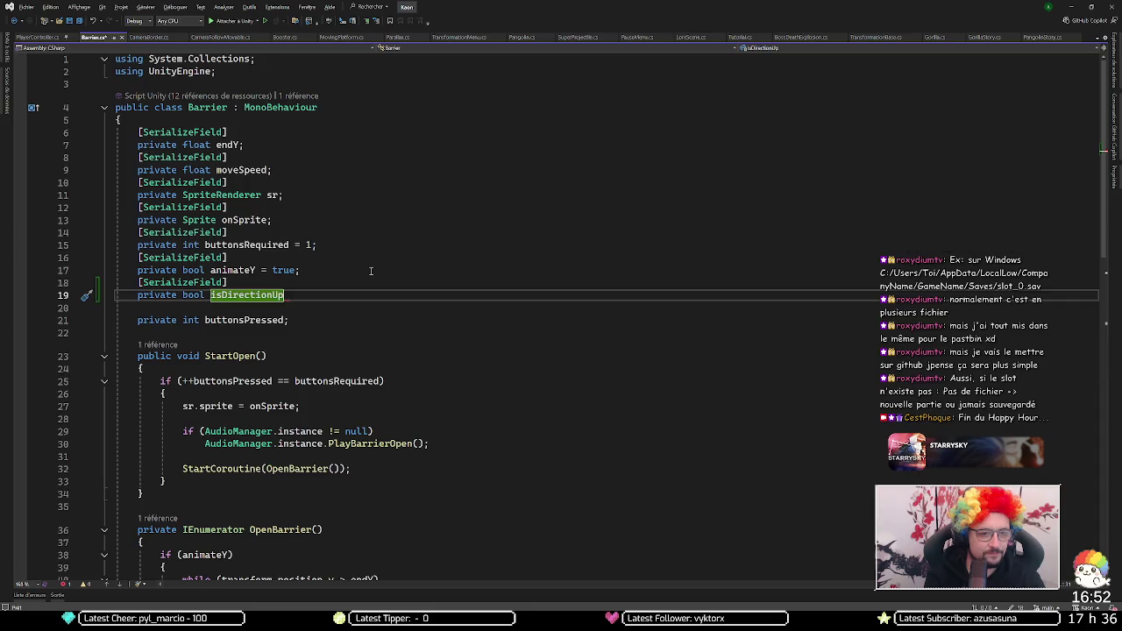
pyautogui.write(';')
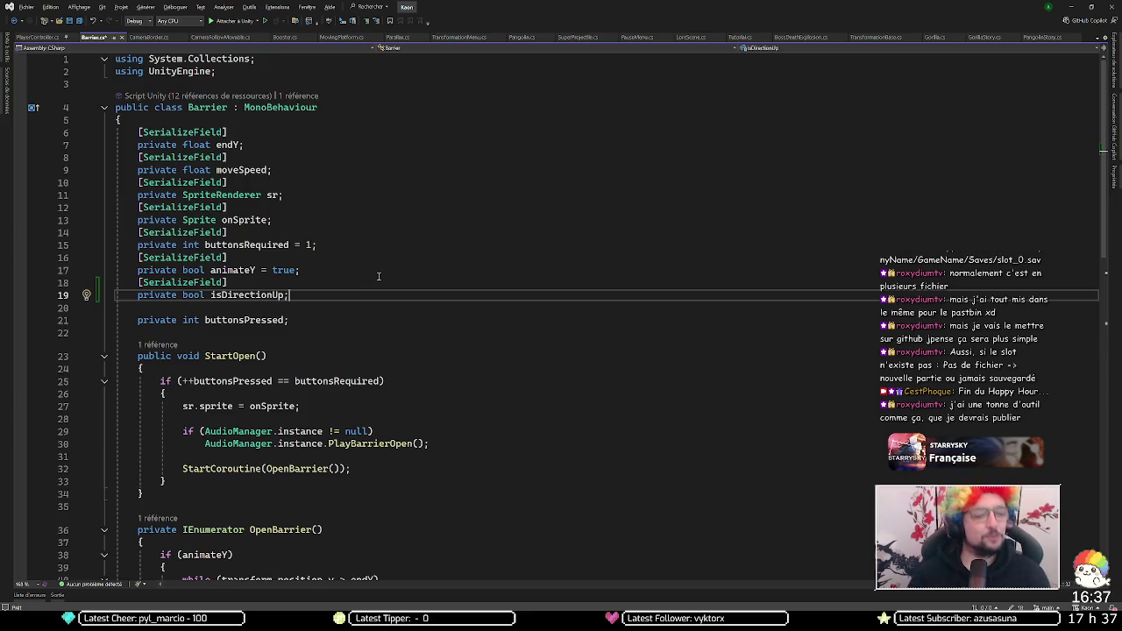
pyautogui.scroll(-4, 336, 281)
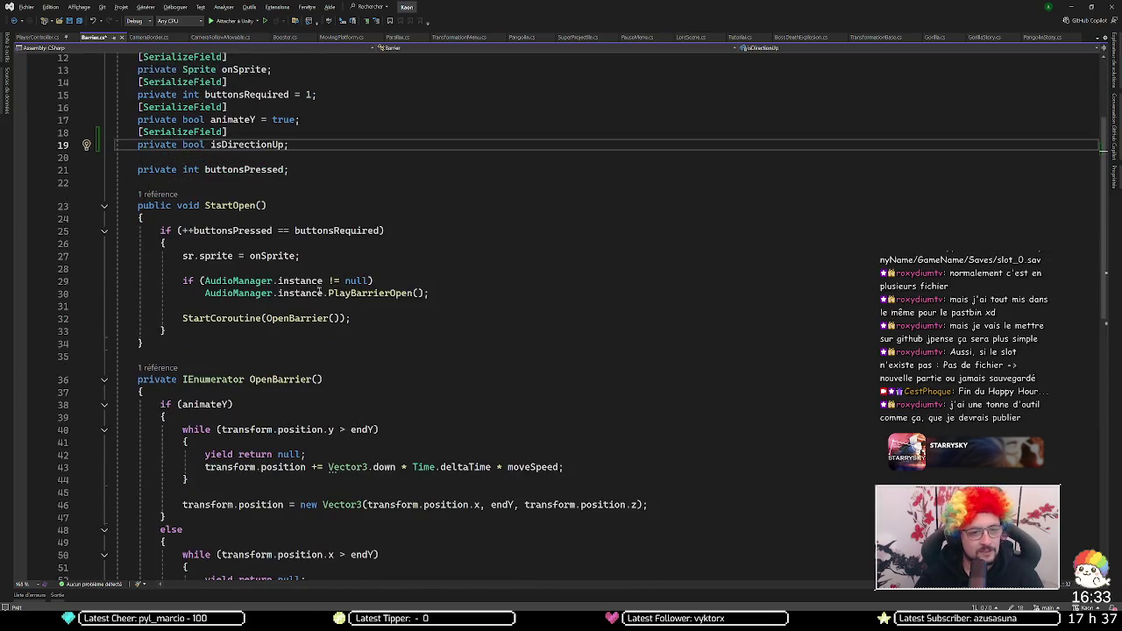
pyautogui.scroll(-3, 306, 303)
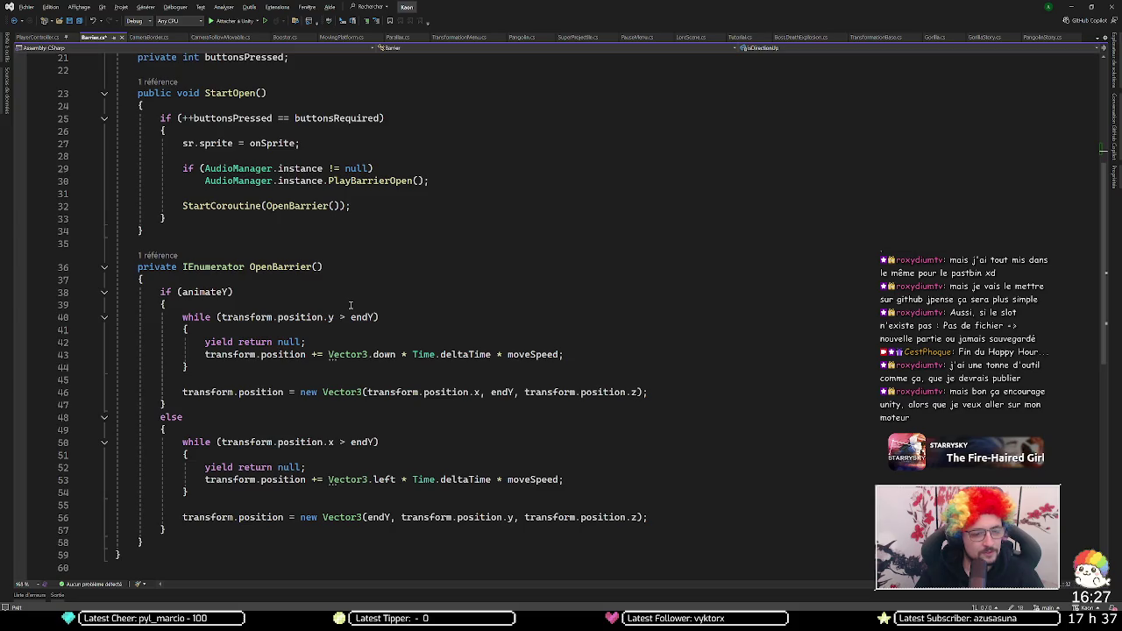
pyautogui.click(225, 292)
pyautogui.hotkey('ctrl', 'shift', 'Left')
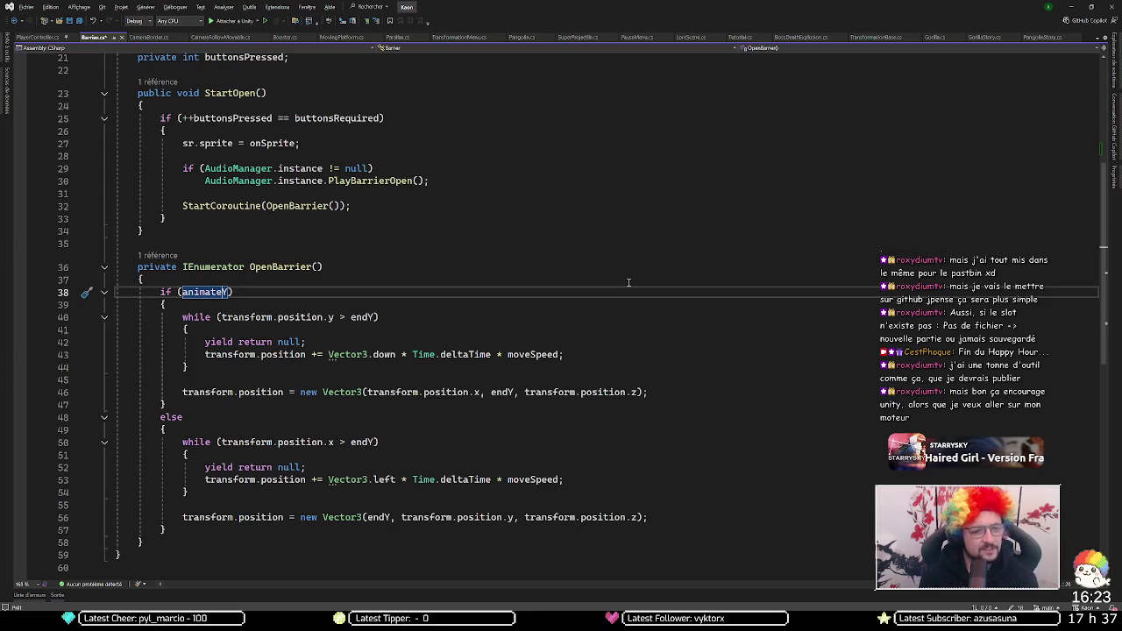
pyautogui.hotkey('shift', 'Right')
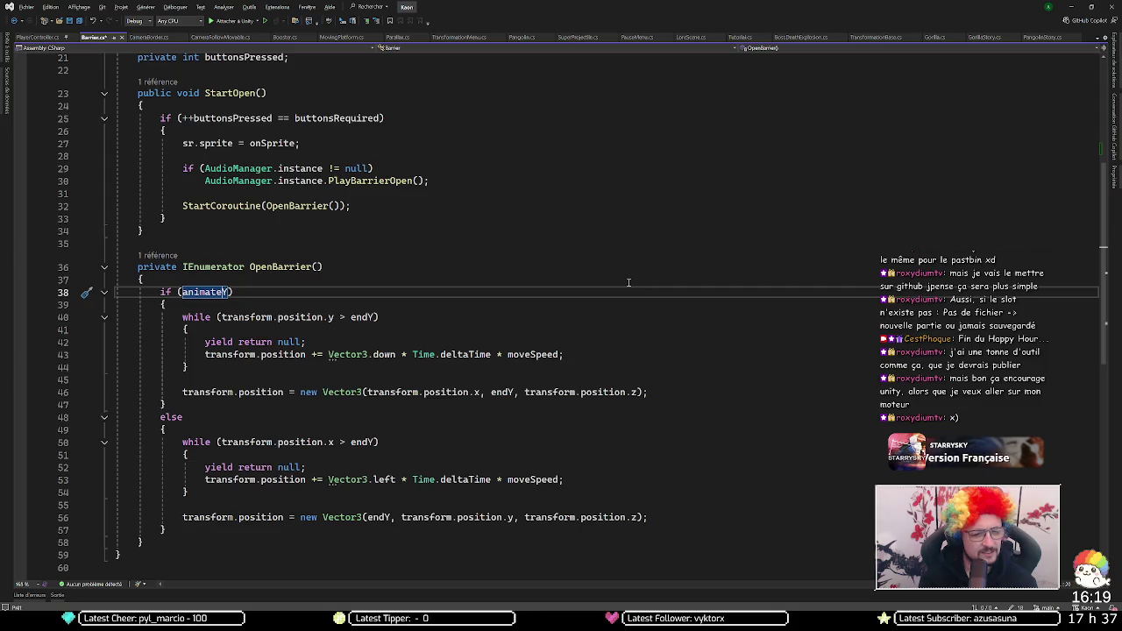
pyautogui.hotkey('shift', 'Left')
pyautogui.hotkey('shift', 'Left')
pyautogui.hotkey('shift', 'Left')
pyautogui.hotkey('shift', 'Left')
pyautogui.hotkey('shift', 'Left')
pyautogui.hotkey('shift', 'Left')
pyautogui.hotkey('shift', 'Left')
pyautogui.hotkey('shift', 'Left')
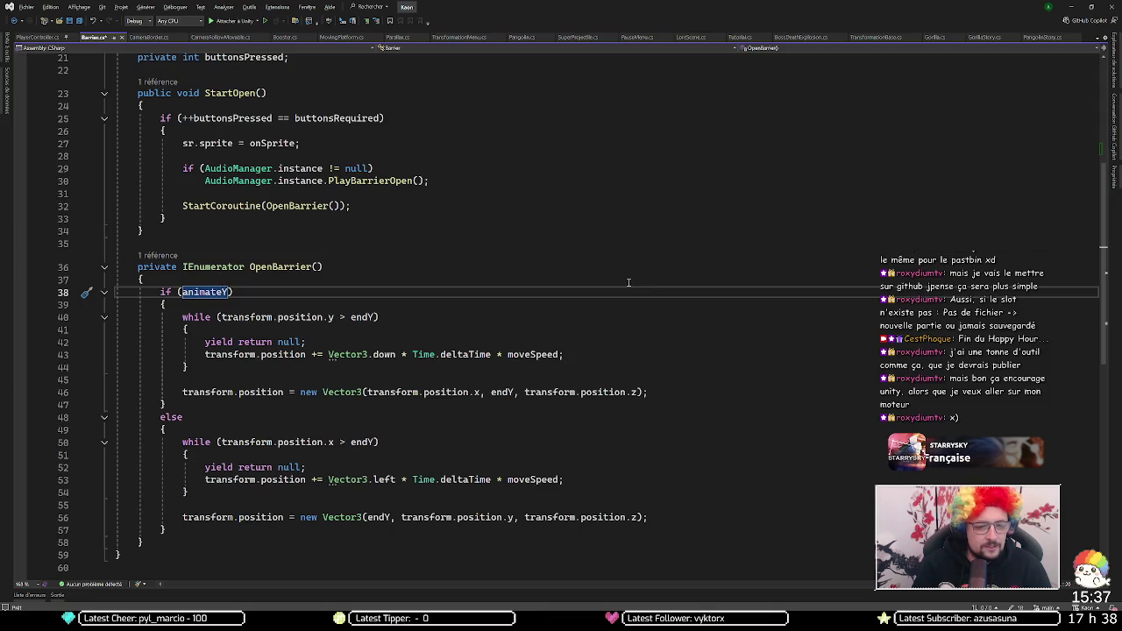
pyautogui.hotkey('shift', 'Right')
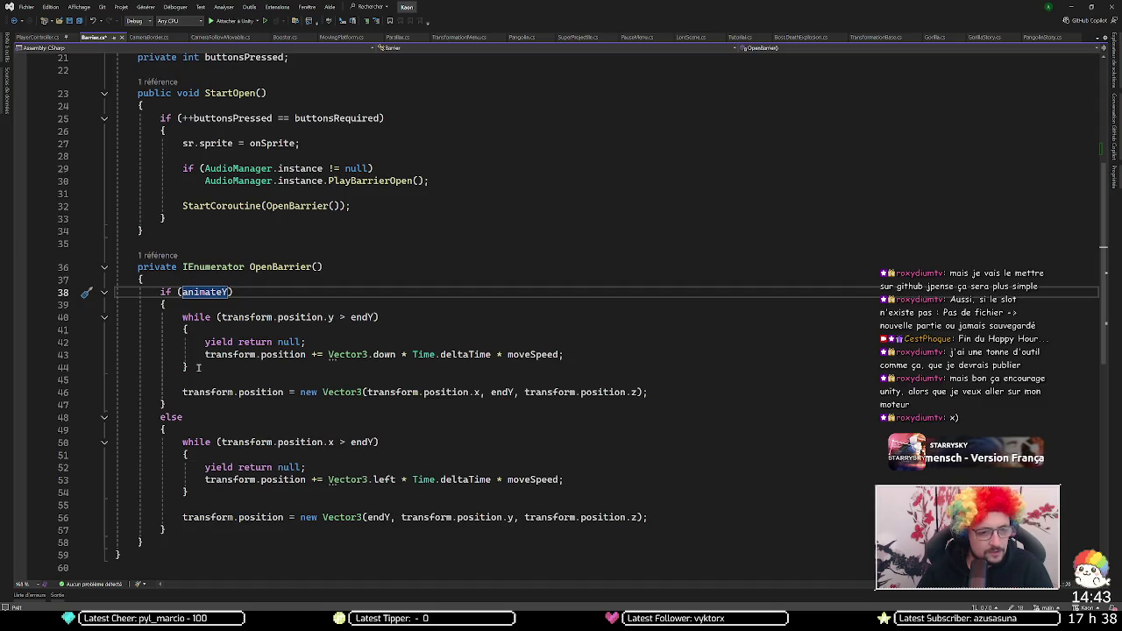
pyautogui.moveTo(198, 368); pyautogui.dragTo(173, 318)
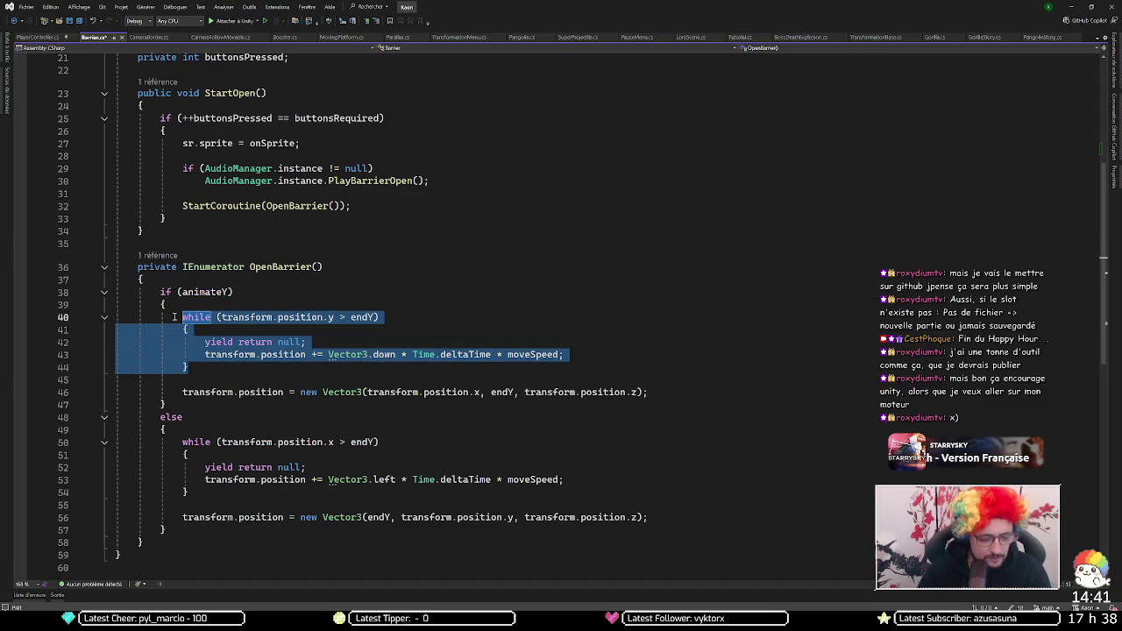
# Step: Wrap OpenBarrier's while loop in an if (isDirectionUp) block
pyautogui.hotkey('ctrl', 'k')
pyautogui.hotkey('ctrl', 's')
pyautogui.write('if')
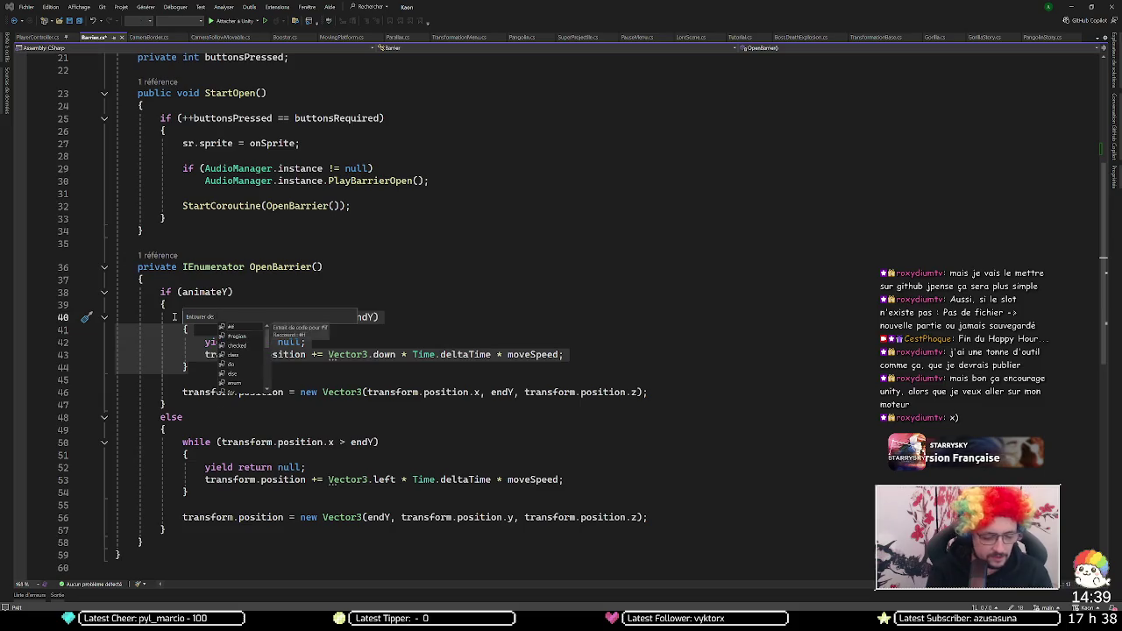
pyautogui.press('Return')
pyautogui.write('isD')
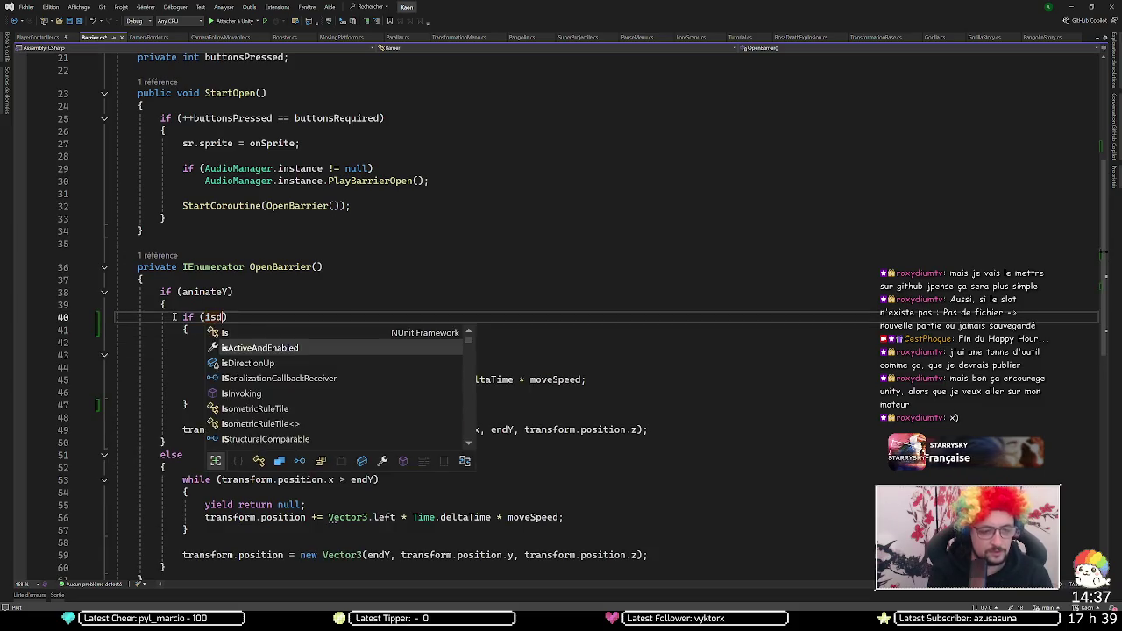
pyautogui.press('Tab')
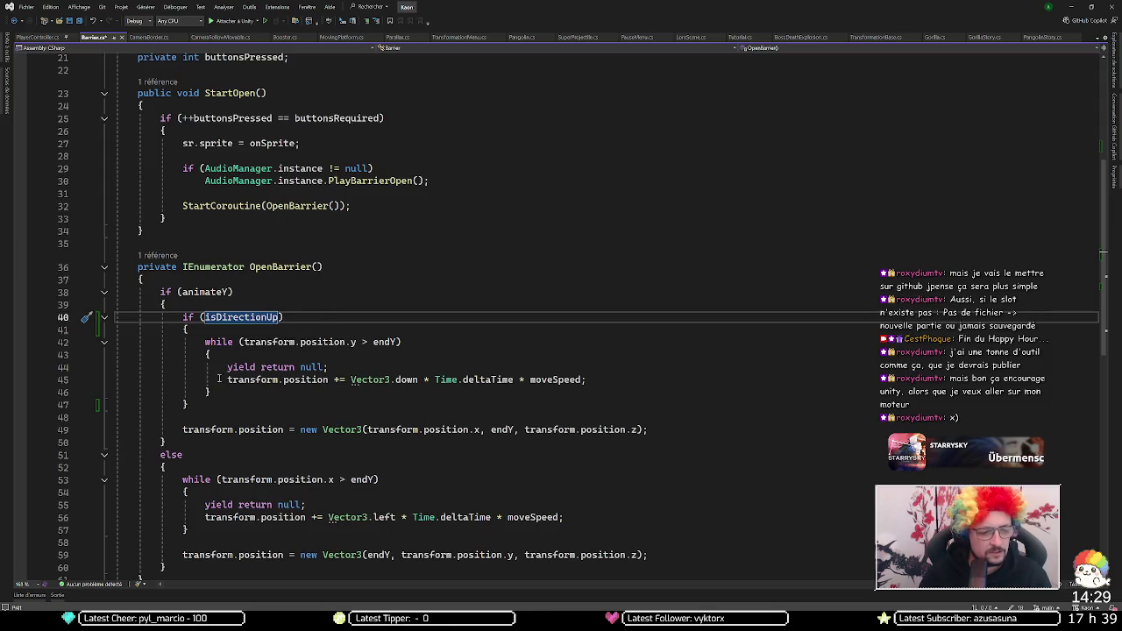
# Step: Add an else block after the if block, with its opening brace on its own line
pyautogui.click(199, 403)
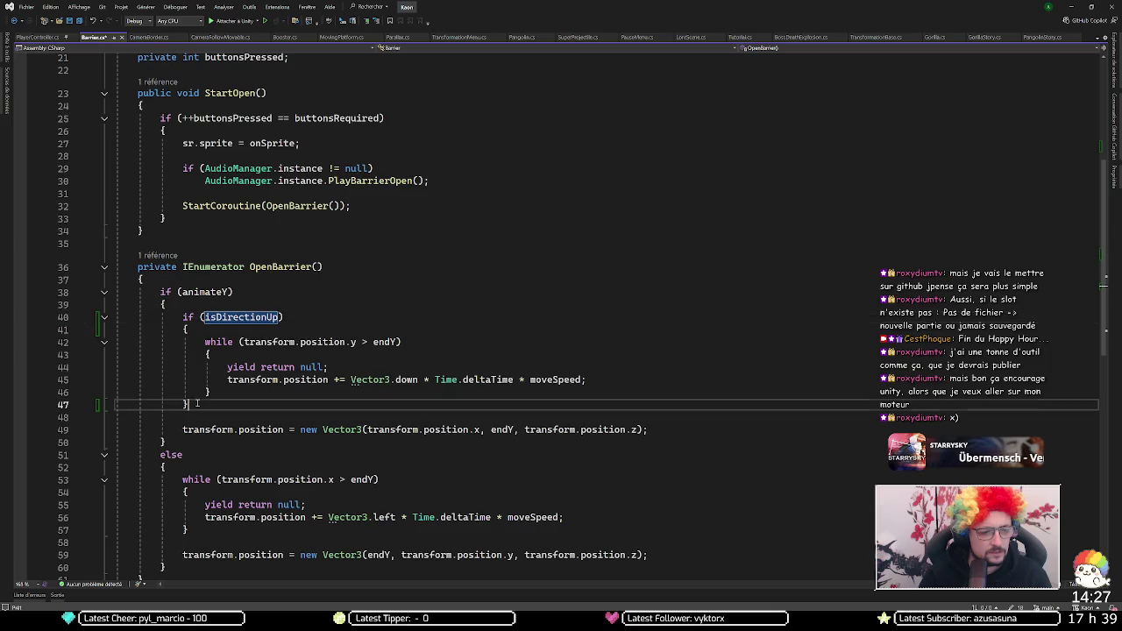
pyautogui.press('Return')
pyautogui.write('else{')
pyautogui.press('Delete')
pyautogui.press('Down')
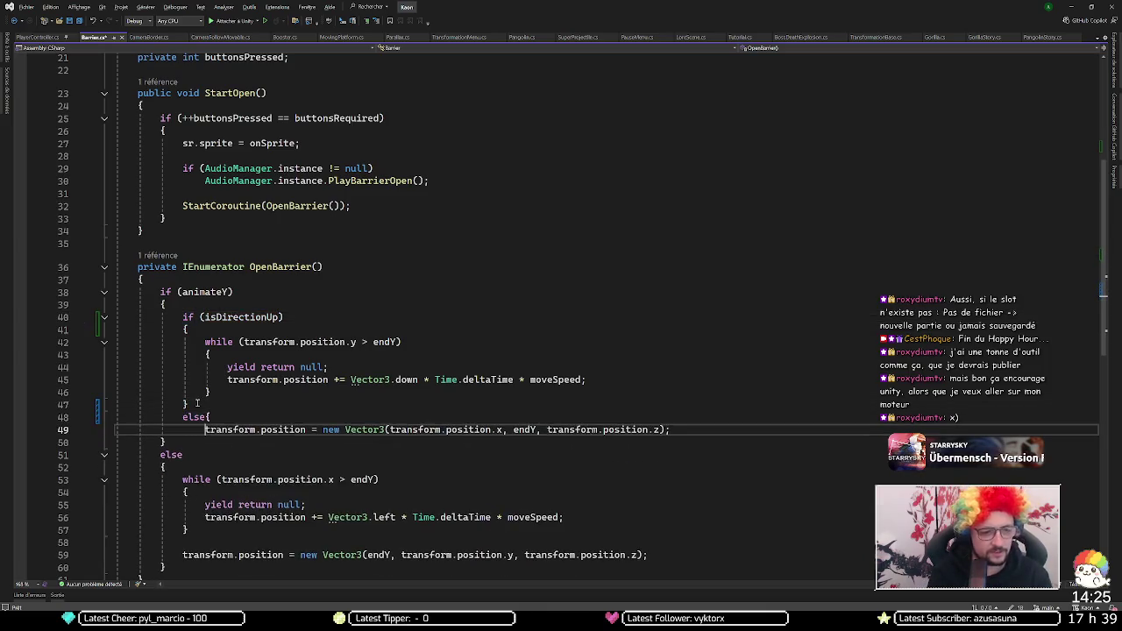
pyautogui.hotkey('ctrl', 'z')
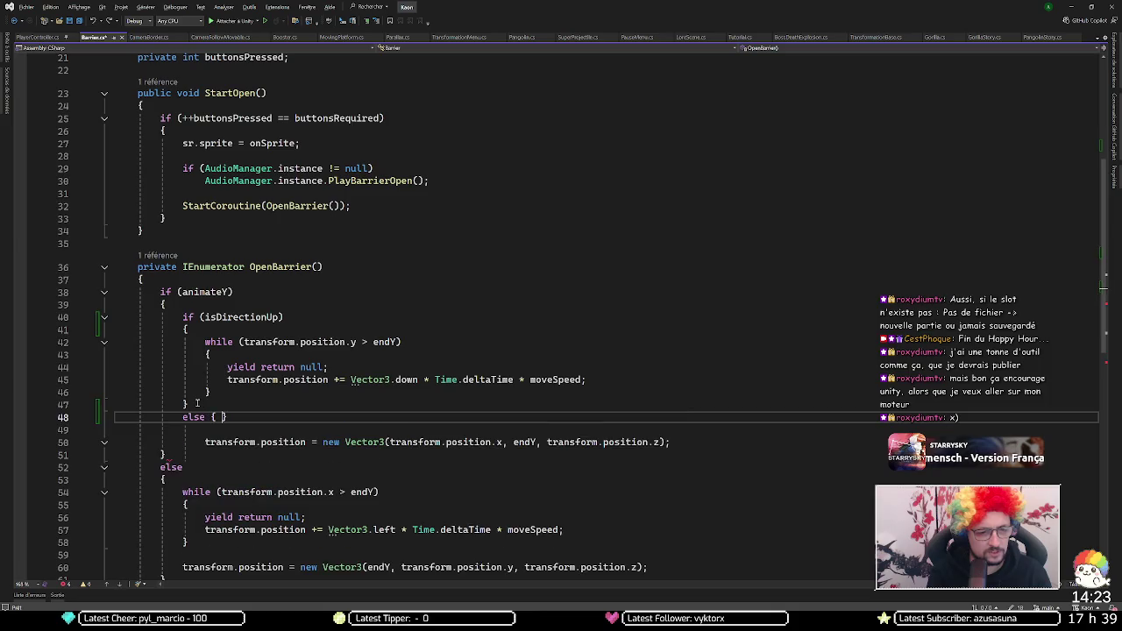
pyautogui.press('Return')
pyautogui.press('Up')
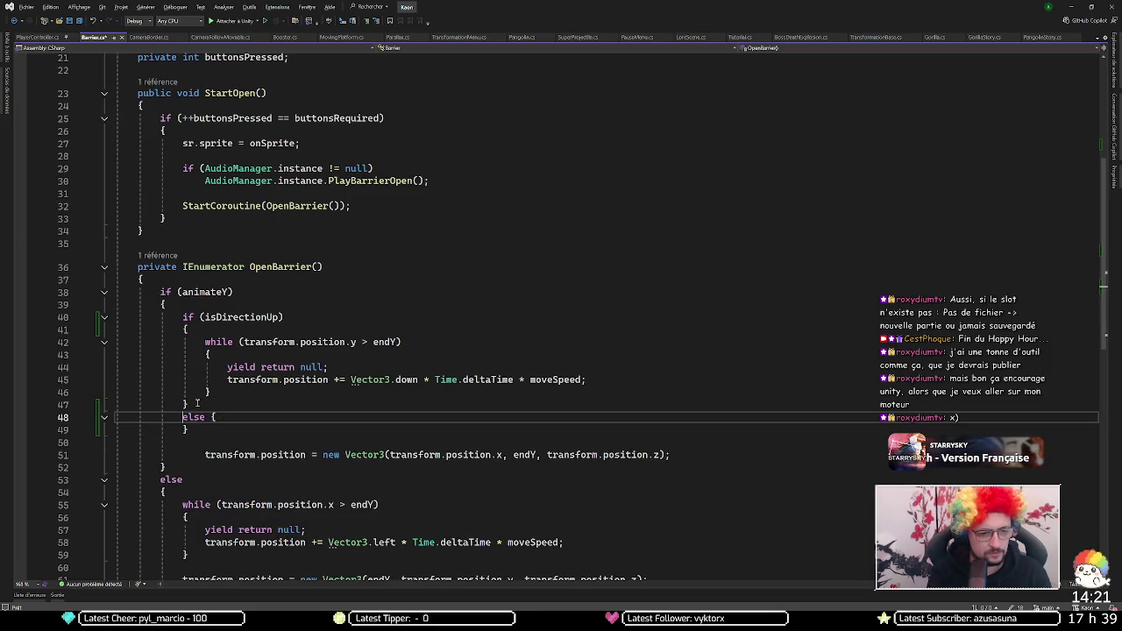
pyautogui.press('Left')
pyautogui.press('Return')
pyautogui.press('Down')
pyautogui.press('Down')
pyautogui.press('Down')
# Step: Tidy the blank lines and braces around the transform line inside the else block
pyautogui.hotkey('ctrl', 'x')
pyautogui.press('Up')
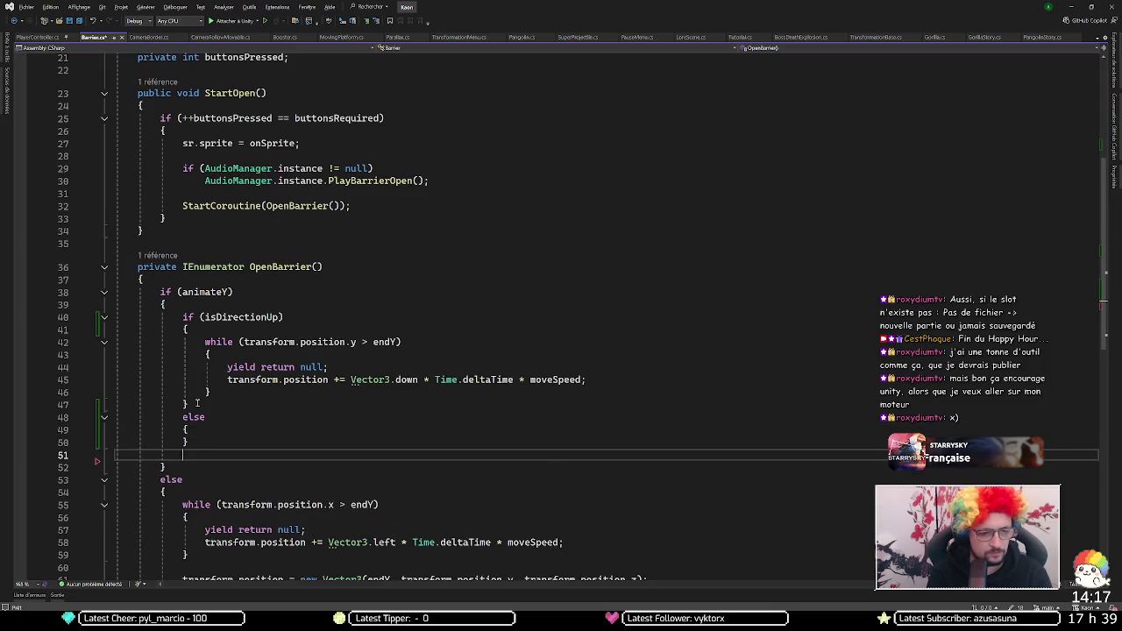
pyautogui.hotkey('ctrl', 'v')
pyautogui.hotkey('ctrl', 'x')
pyautogui.hotkey('ctrl', 'x')
pyautogui.press('Up')
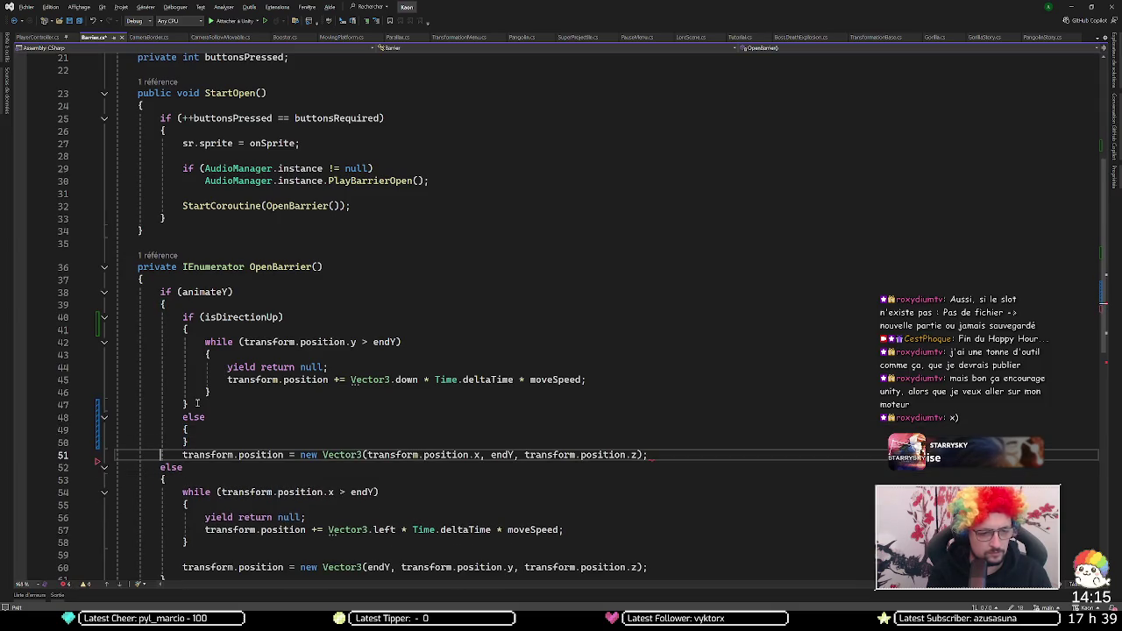
pyautogui.press('End')
pyautogui.press('Return')
pyautogui.write('}')
pyautogui.press('Up')
pyautogui.press('Home')
pyautogui.press('Return')
pyautogui.press('Up')
pyautogui.press('Up')
pyautogui.press('Up')
pyautogui.press('Up')
pyautogui.press('Up')
pyautogui.press('Up')
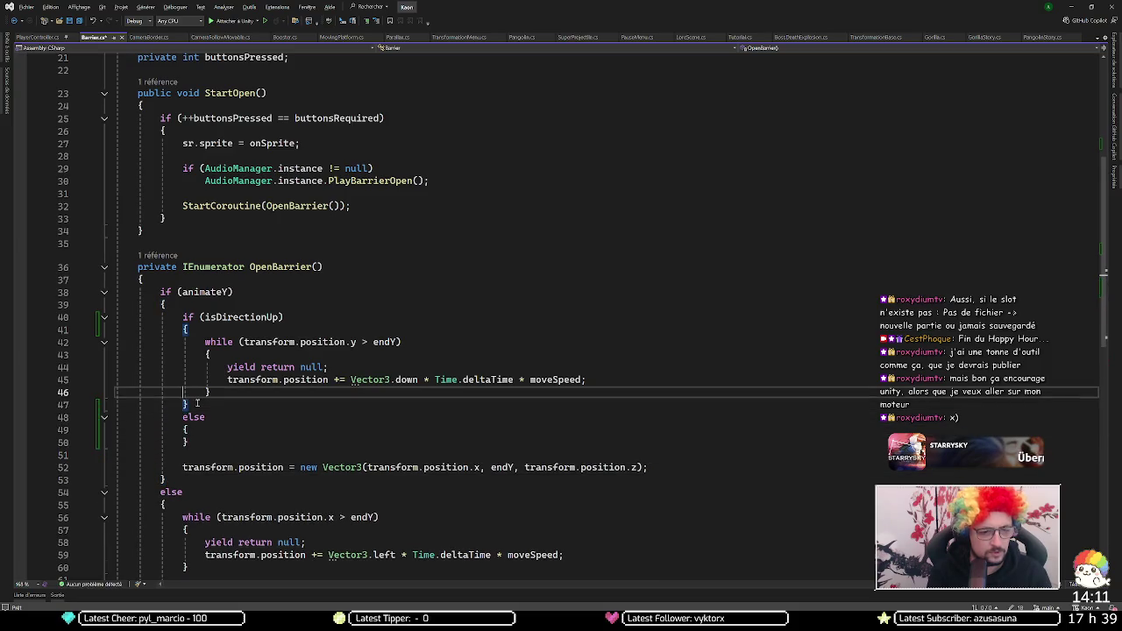
# Step: Copy the while loop and paste it into the else block
pyautogui.hotkey('shift', 'Up')
pyautogui.hotkey('shift', 'Up')
pyautogui.hotkey('shift', 'Up')
pyautogui.hotkey('shift', 'Up')
pyautogui.press('Down')
pyautogui.press('Down')
pyautogui.press('Down')
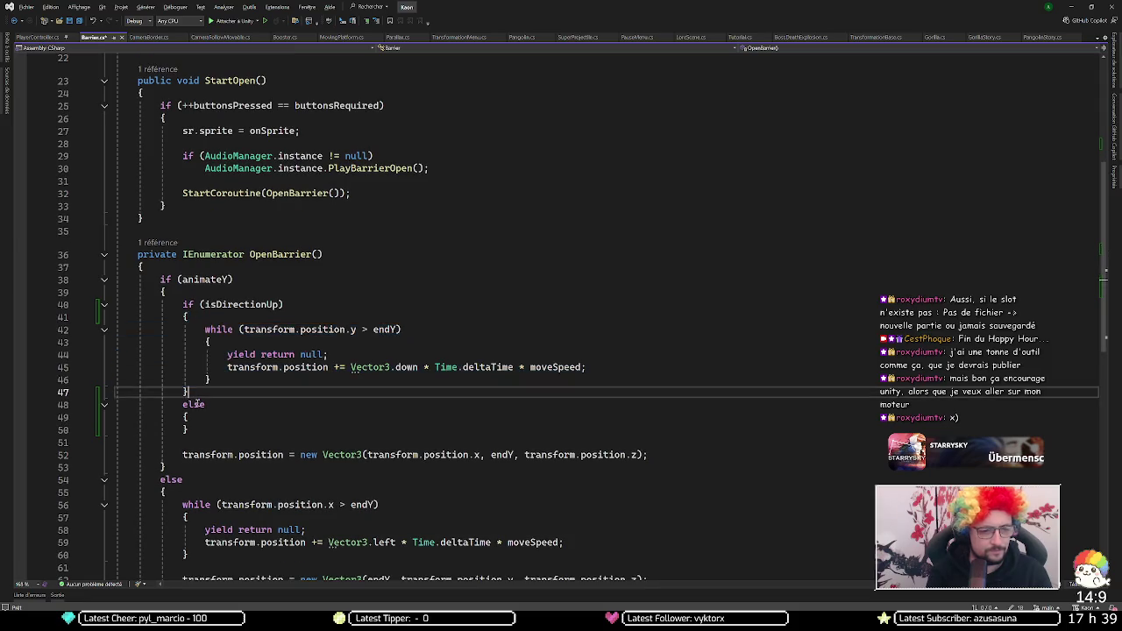
pyautogui.hotkey('ctrl', 'v')
pyautogui.press('Up')
pyautogui.press('Up')
pyautogui.press('Up')
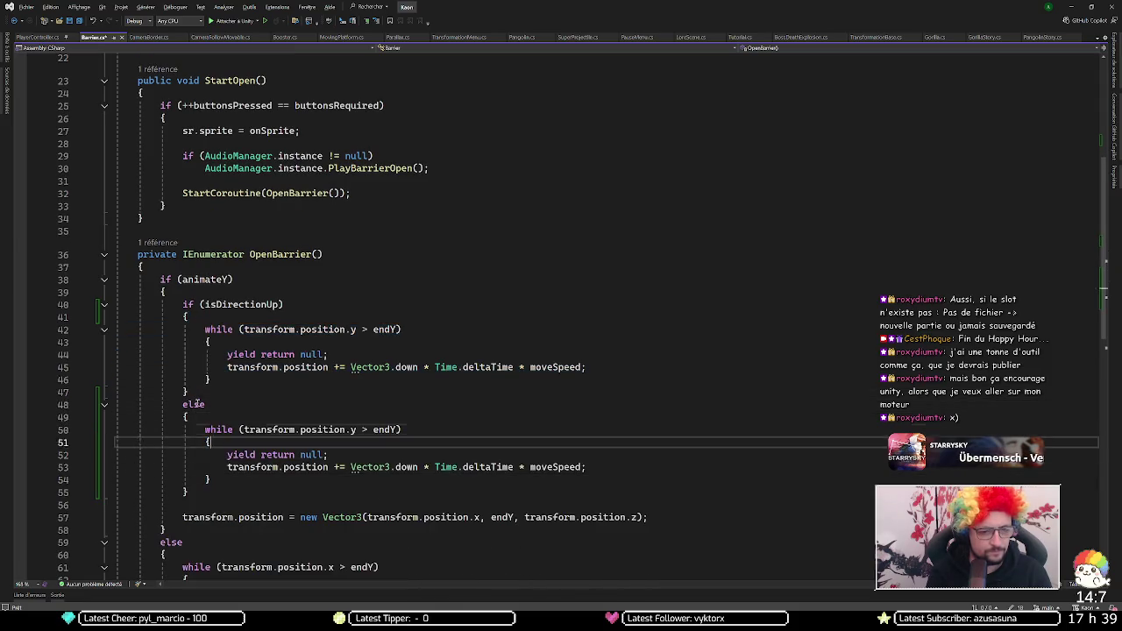
# Step: In the isDirectionUp loop, change '>' to '<' and Vector3.down to Vector3.up
pyautogui.press('Up')
pyautogui.press('Up')
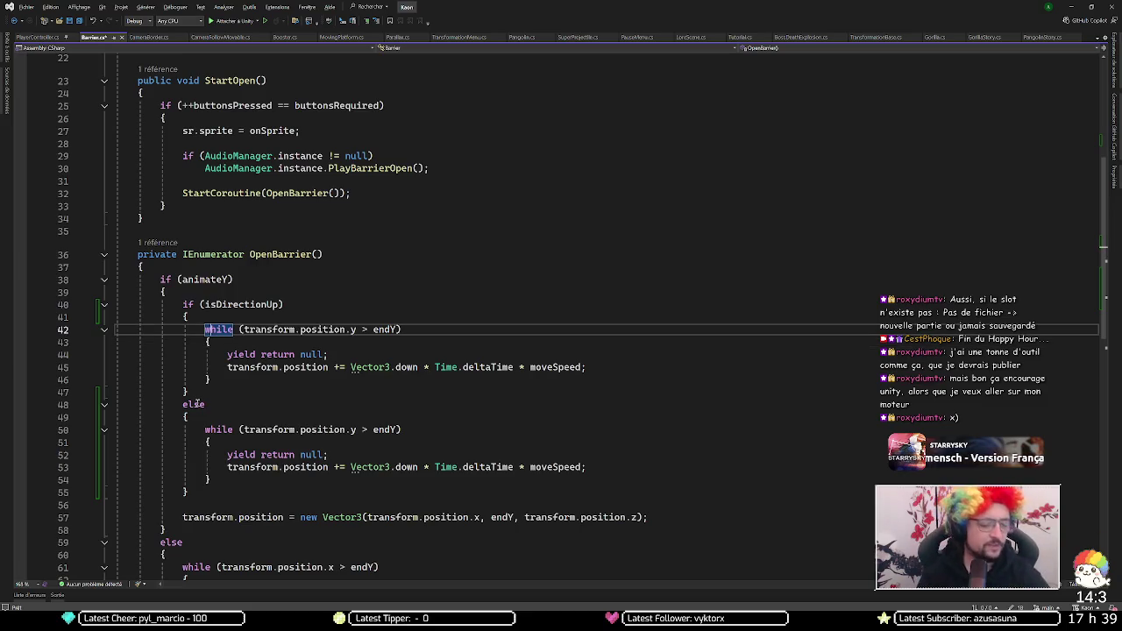
pyautogui.hotkey('ctrl', 'Right')
pyautogui.hotkey('ctrl', 'Right')
pyautogui.hotkey('ctrl', 'Right')
pyautogui.hotkey('shift', 'Right')
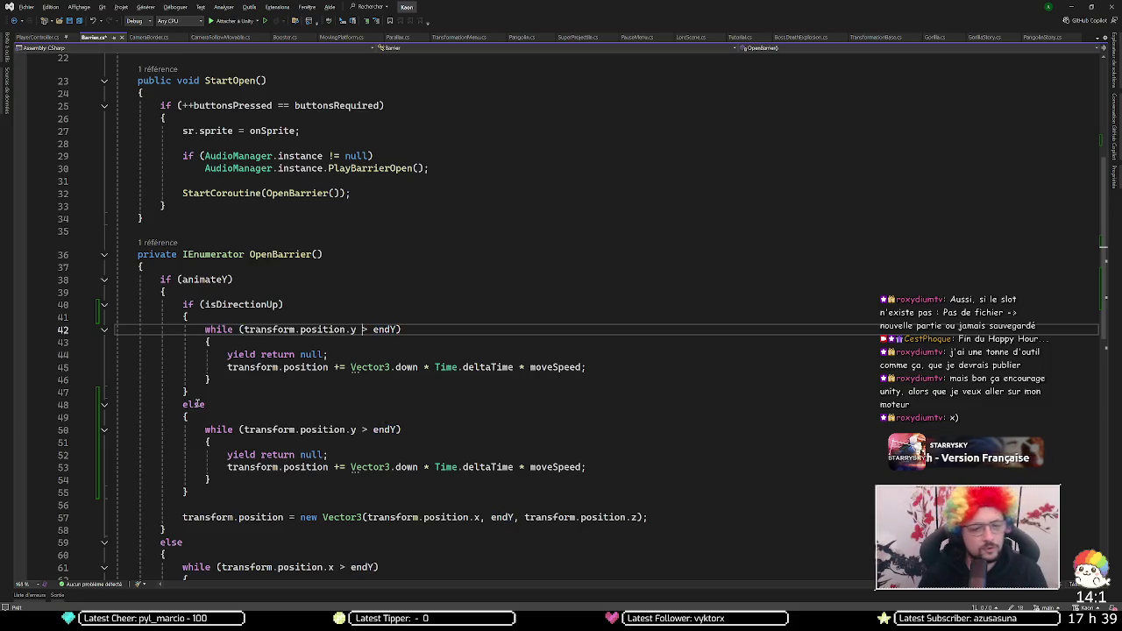
pyautogui.write('<')
pyautogui.press('Down')
pyautogui.press('Down')
pyautogui.press('Down')
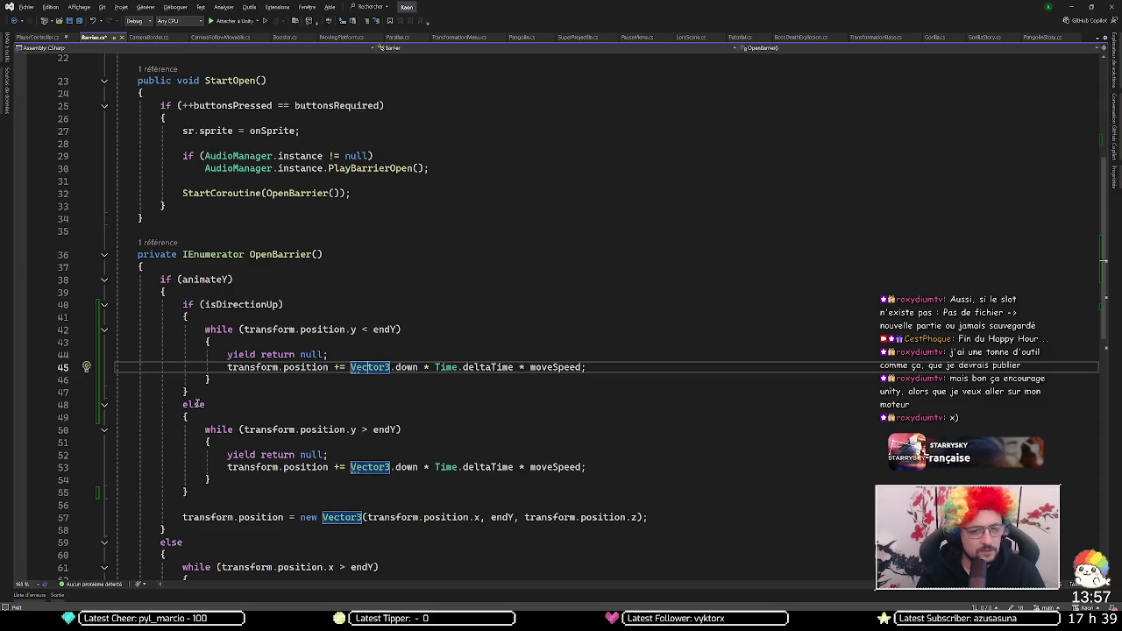
pyautogui.hotkey('ctrl', 'Right')
pyautogui.hotkey('ctrl', 'Right')
pyautogui.hotkey('ctrl', 'shift', 'Right')
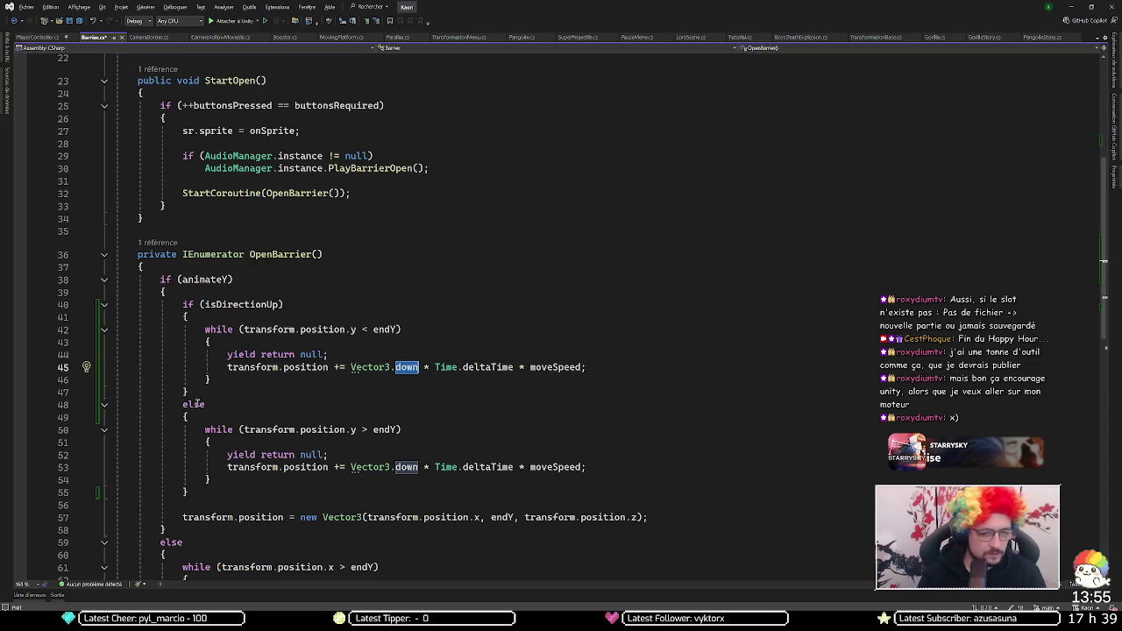
pyautogui.write('up')
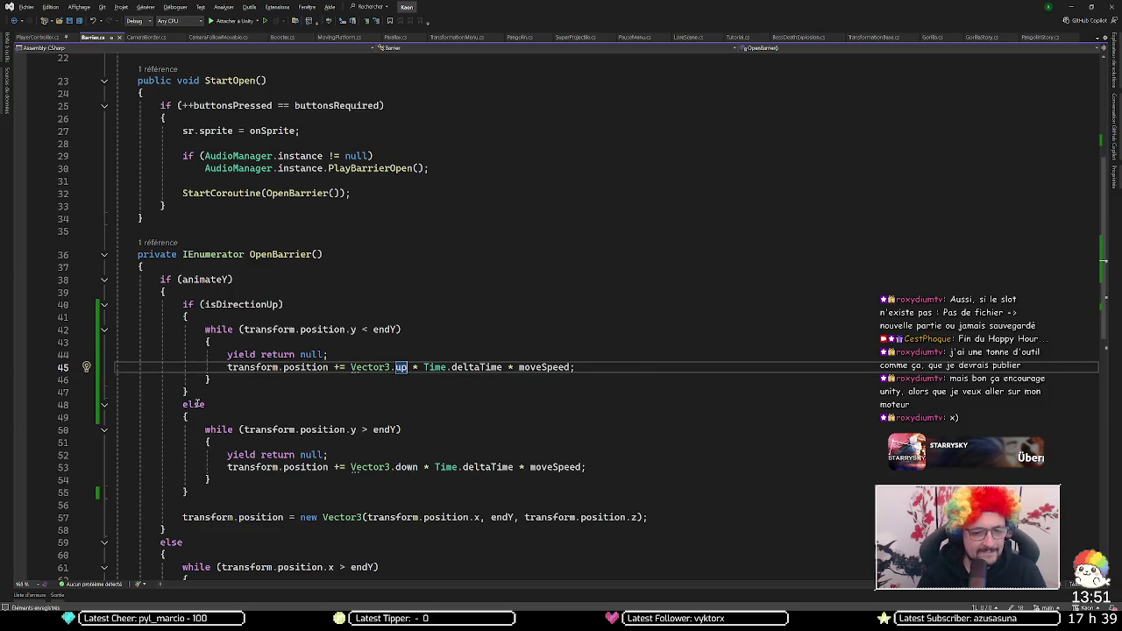
# Step: Check the horizontal branch's loop below, then return to Unity to recompile
pyautogui.scroll(-3, 197, 402)
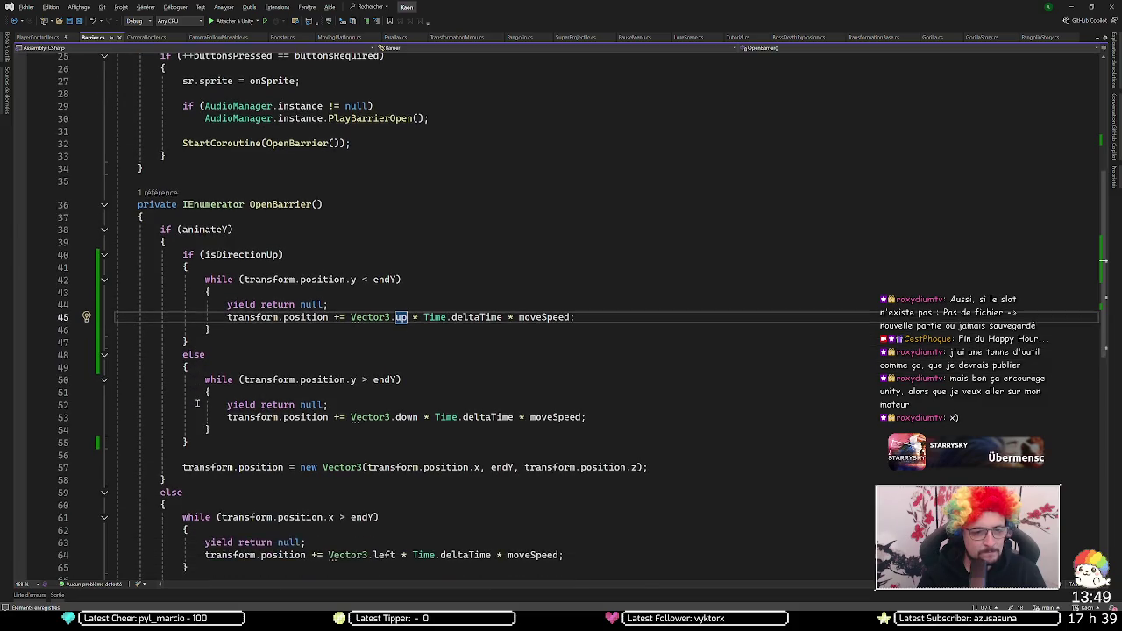
pyautogui.scroll(-2, 198, 403)
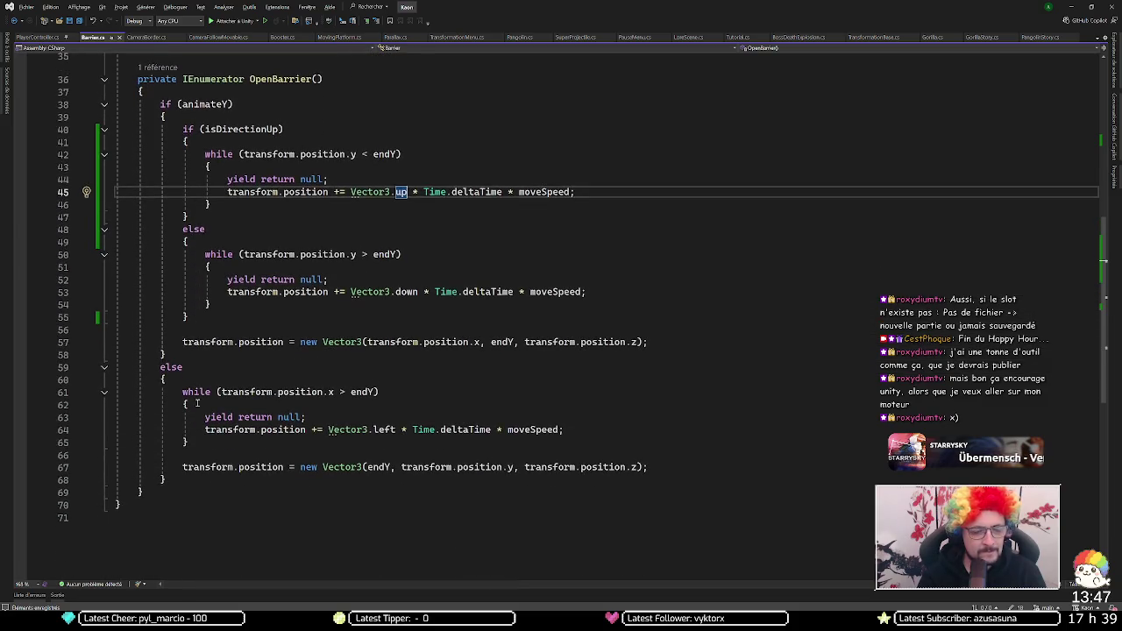
pyautogui.press('Down')
pyautogui.press('Down')
pyautogui.press('Down')
pyautogui.press('Down')
pyautogui.press('End')
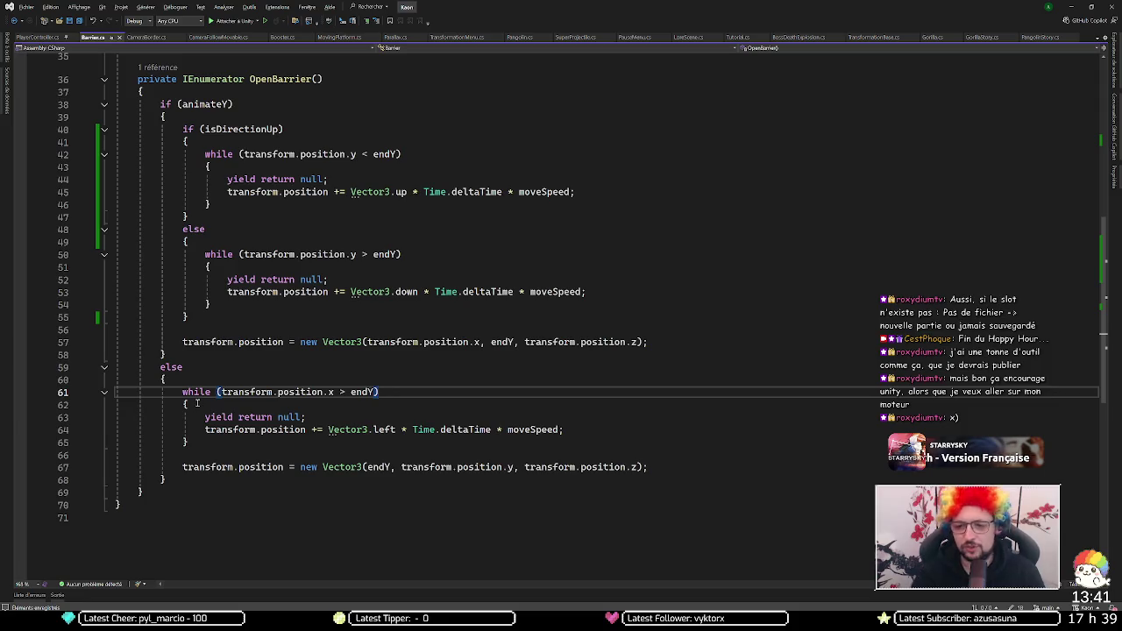
pyautogui.scroll(-1, 197, 403)
pyautogui.hotkey('alt', 'Tab')
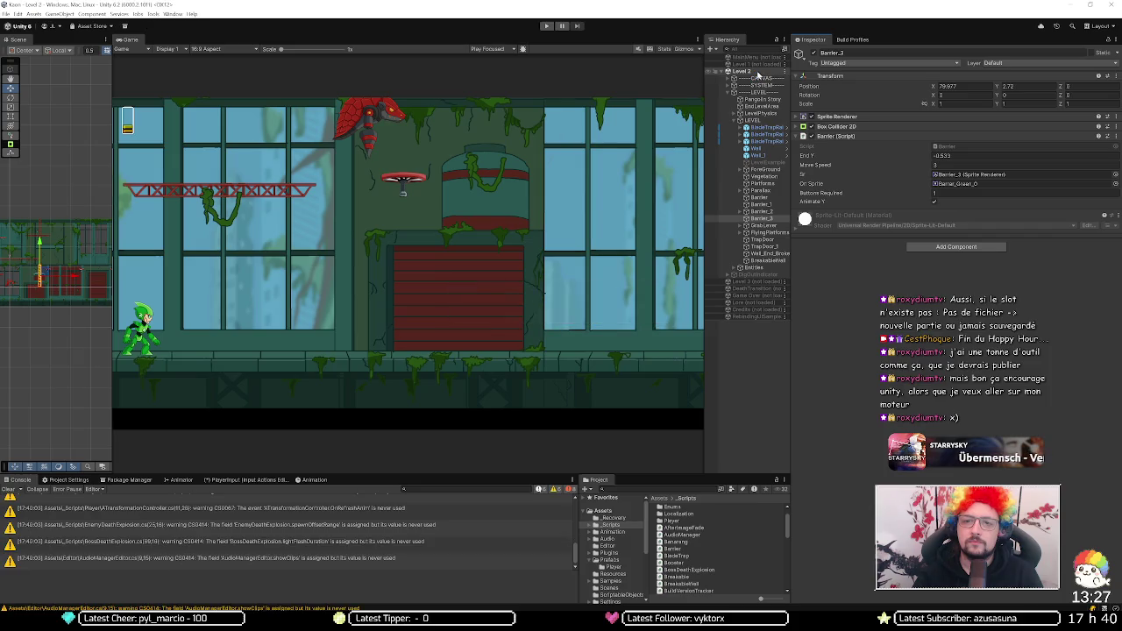
# Step: Load the Level 3 scene from its Hierarchy context menu
pyautogui.rightClick(760, 81)
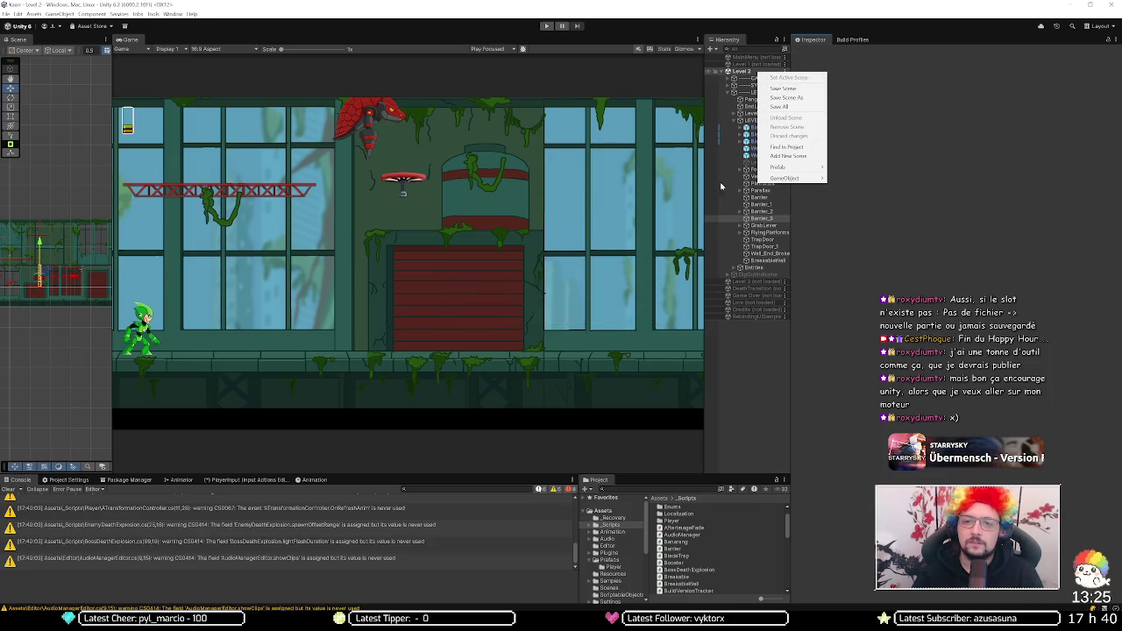
pyautogui.rightClick(736, 286)
pyautogui.rightClick(747, 283)
pyautogui.click(751, 282)
pyautogui.rightClick(752, 282)
pyautogui.click(765, 286)
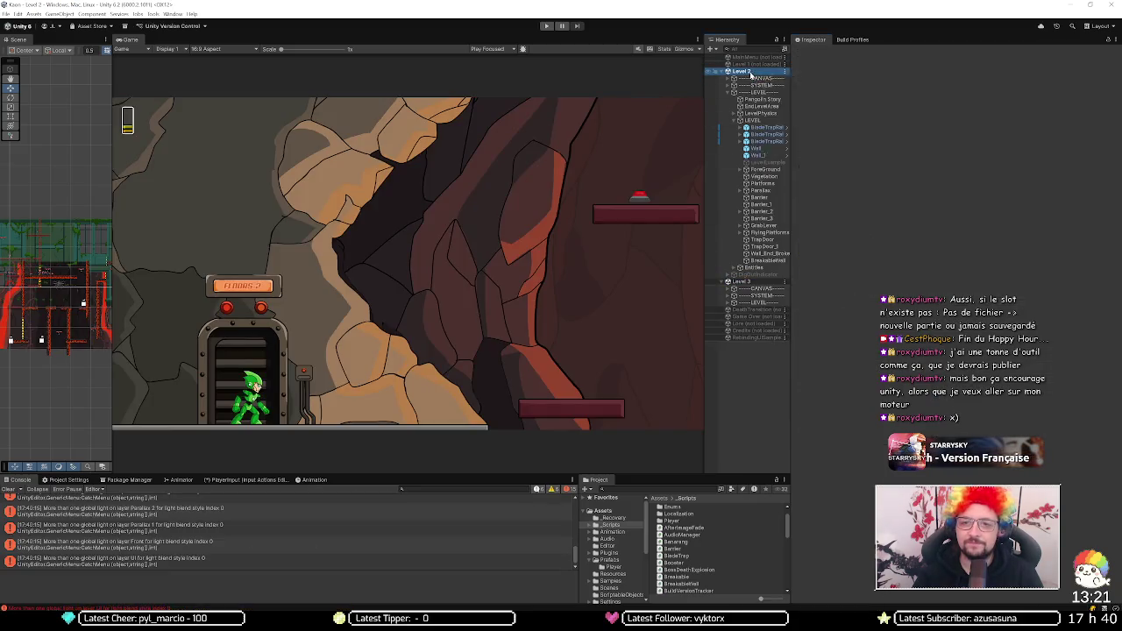
# Step: Unload the Level 2 scene and pan the Scene view over Level 3
pyautogui.rightClick(752, 72)
pyautogui.click(780, 118)
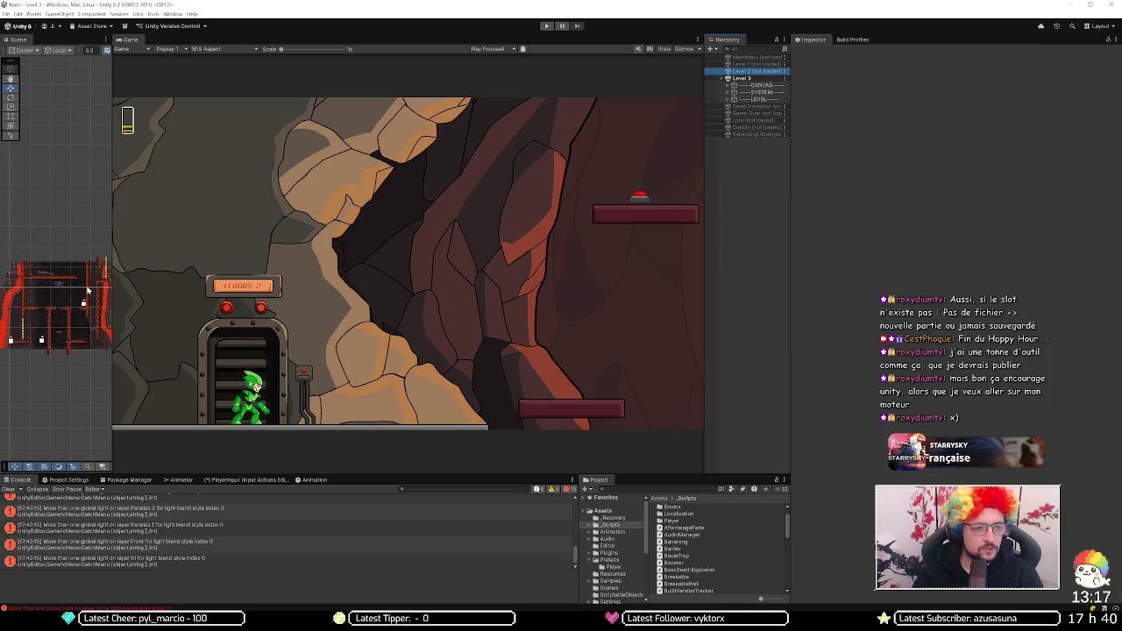
pyautogui.moveTo(84, 299)
pyautogui.mouseDown()
pyautogui.moveTo(101, 293)
pyautogui.moveTo(52, 292)
pyautogui.moveTo(121, 284)
pyautogui.moveTo(40, 285)
pyautogui.moveTo(1114, 290)
pyautogui.moveTo(8, 289)
pyautogui.moveTo(165, 286)
pyautogui.moveTo(80, 327)
pyautogui.mouseUp()
pyautogui.scroll(-5, 101, 309)
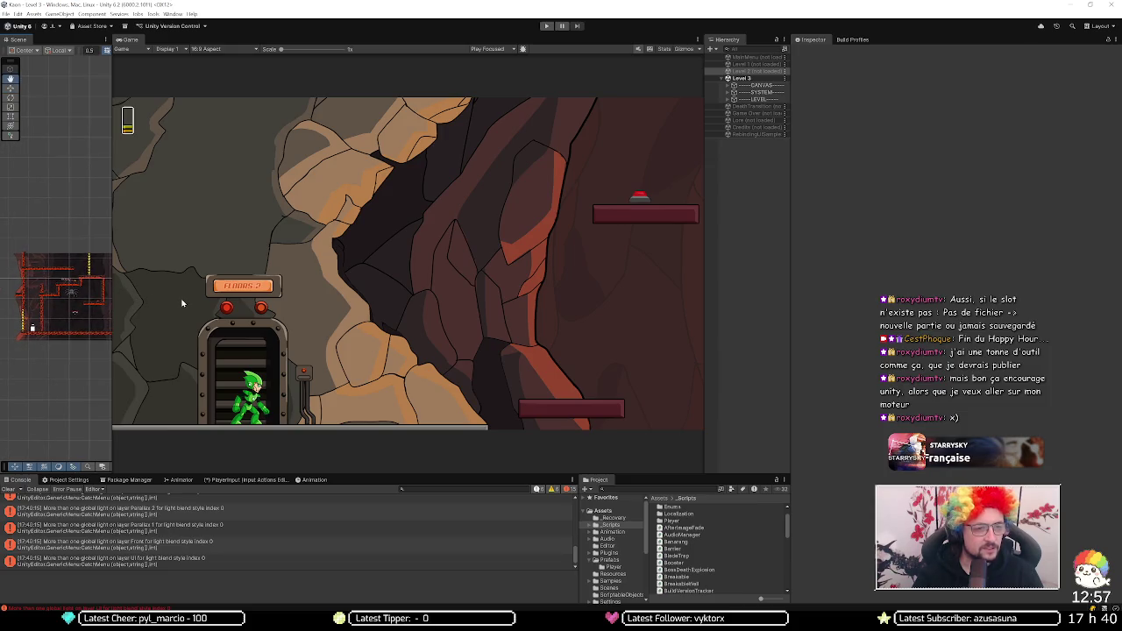
# Step: Select the Level 3 Barrier and enable Is Direction Up, keeping End Y at 13
pyautogui.click(90, 265)
pyautogui.click(89, 263)
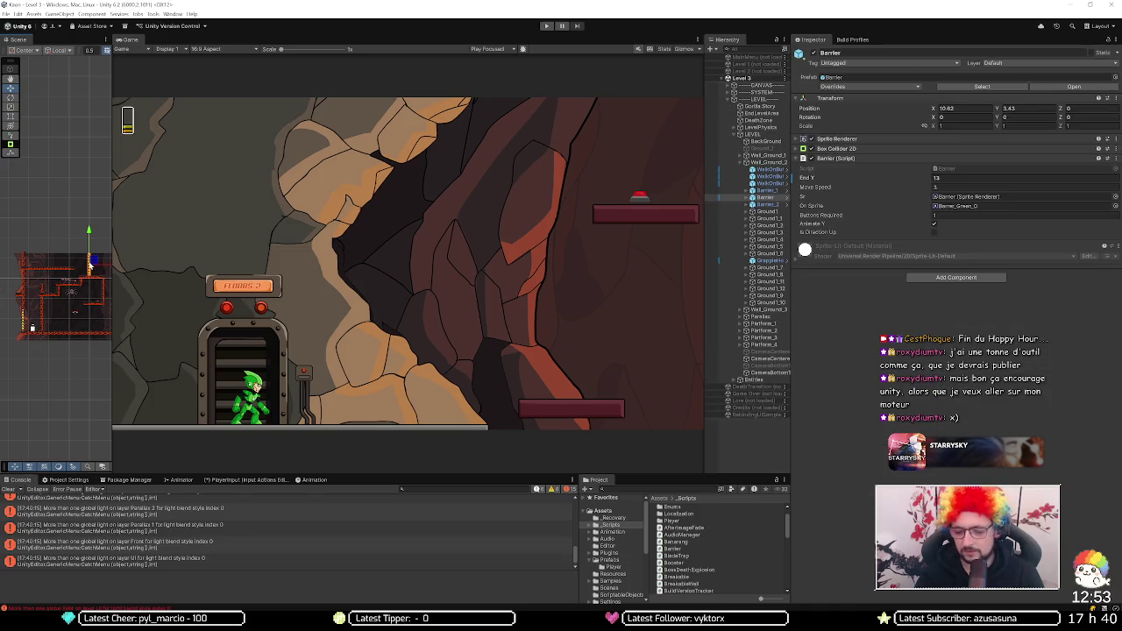
pyautogui.press('XF86AudioLowerVolume')
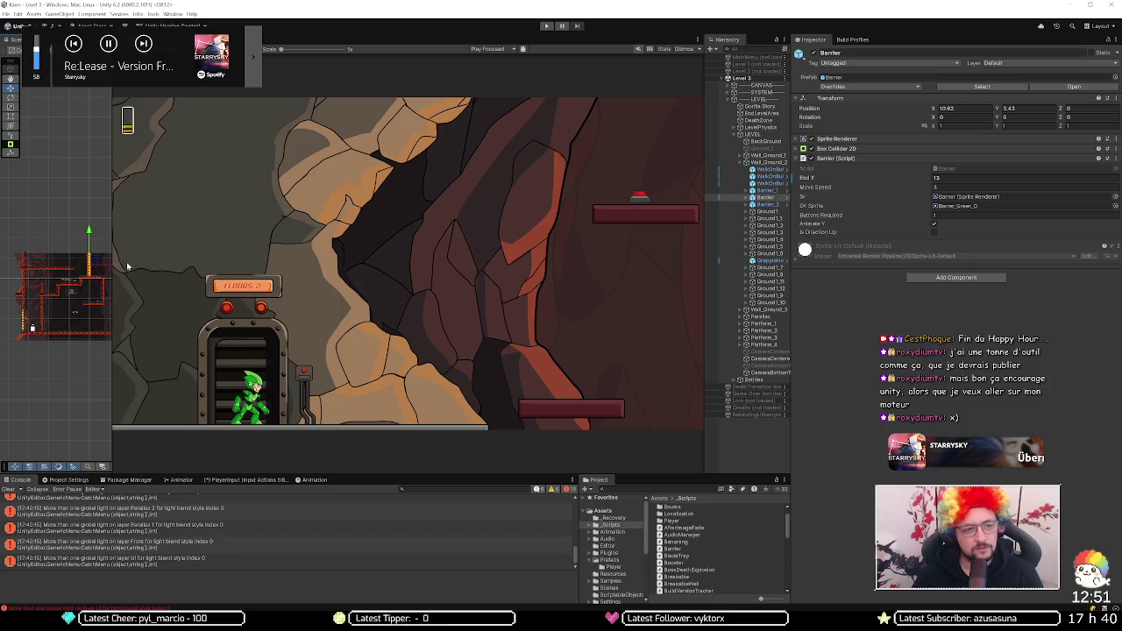
pyautogui.click(934, 232)
pyautogui.click(933, 177)
pyautogui.click(606, 277)
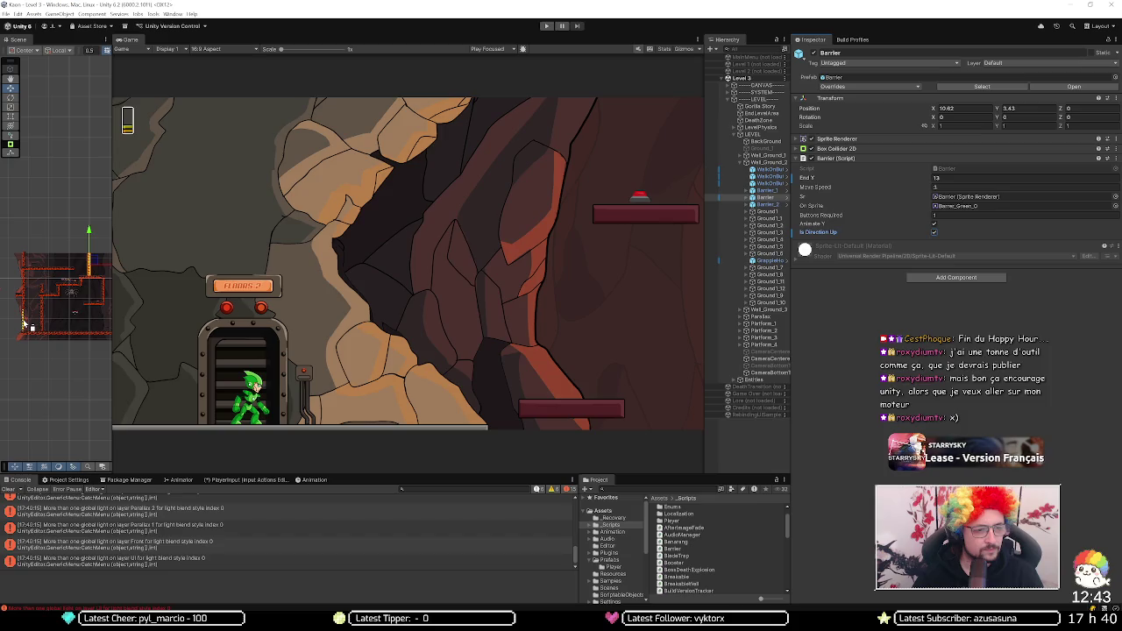
# Step: Pan and zoom the Scene view across the level map
pyautogui.moveTo(75, 325); pyautogui.dragTo(13, 321)
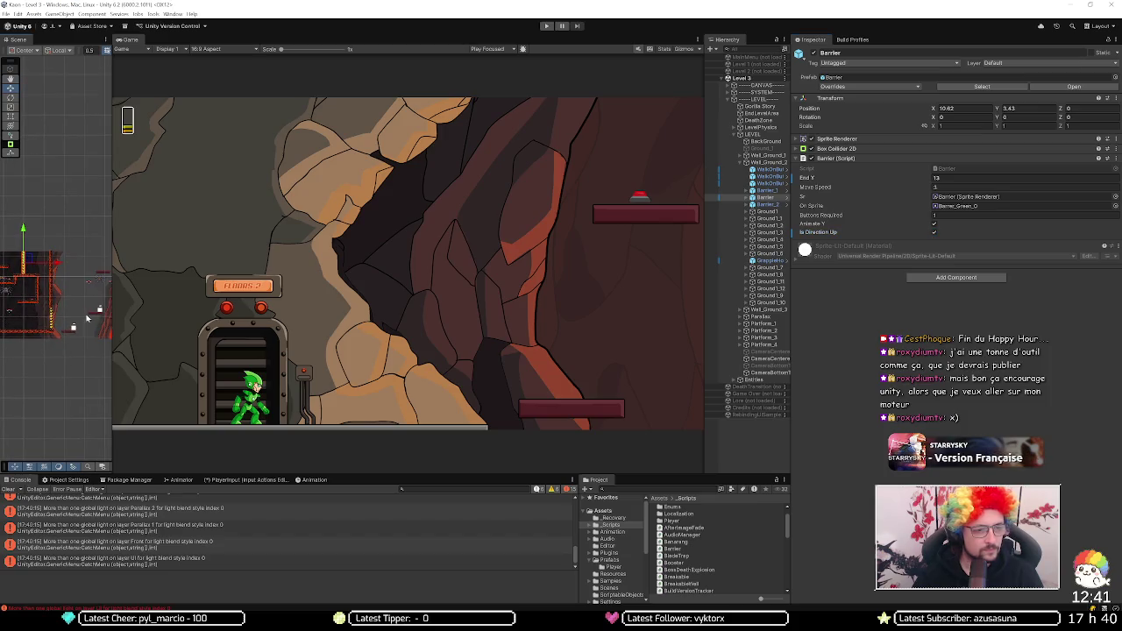
pyautogui.moveTo(92, 316); pyautogui.dragTo(16, 321)
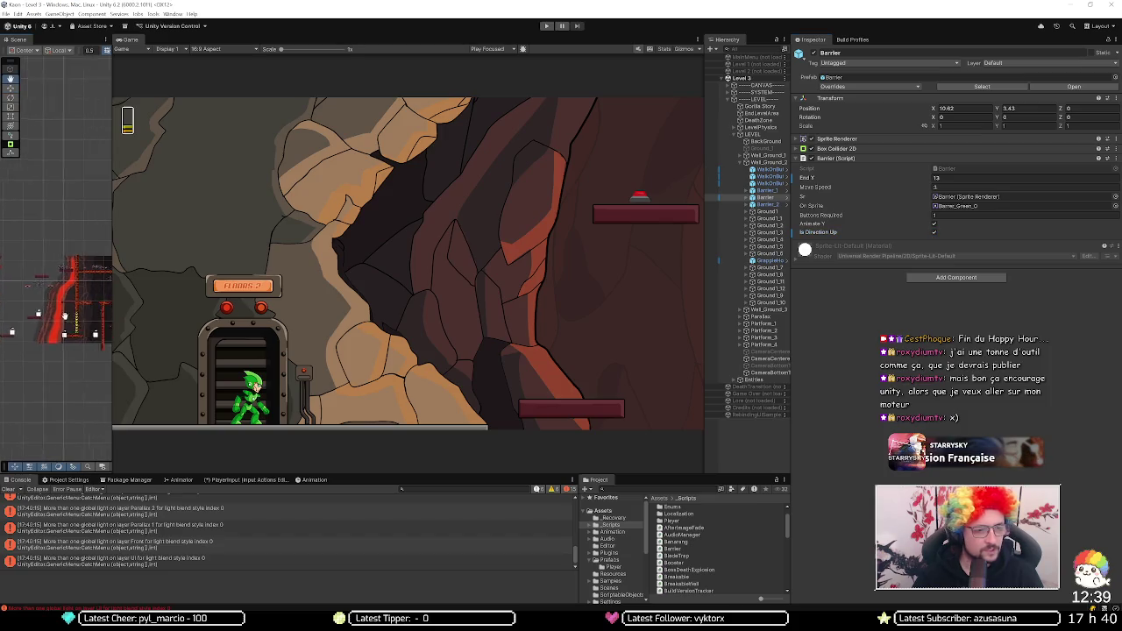
pyautogui.scroll(2, 16, 321)
pyautogui.moveTo(88, 321); pyautogui.dragTo(72, 317)
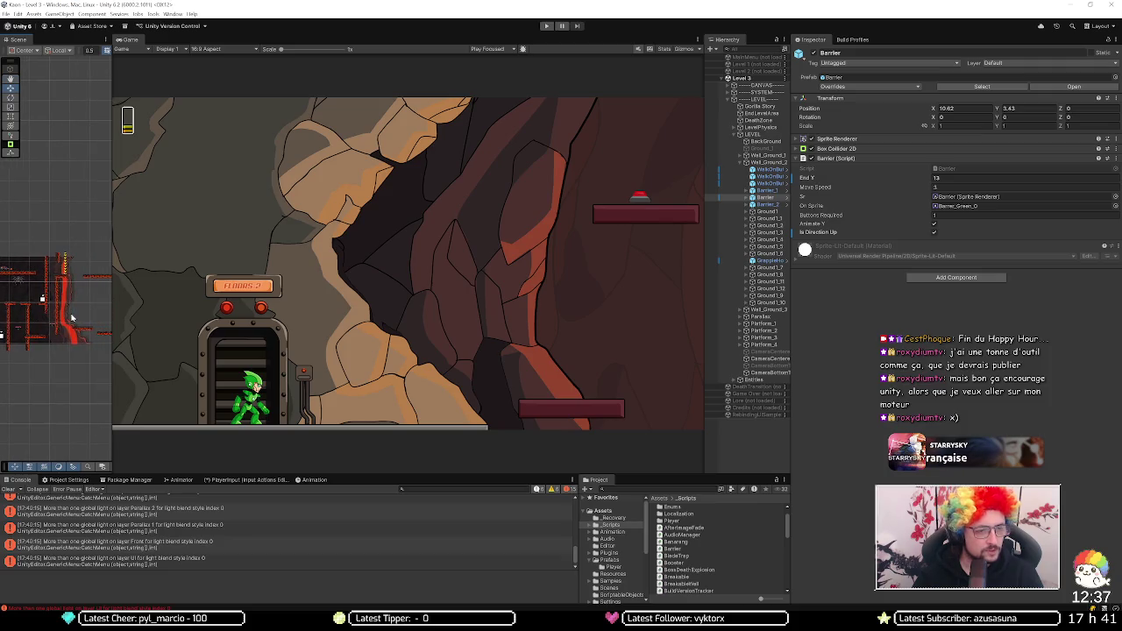
pyautogui.scroll(2, 66, 291)
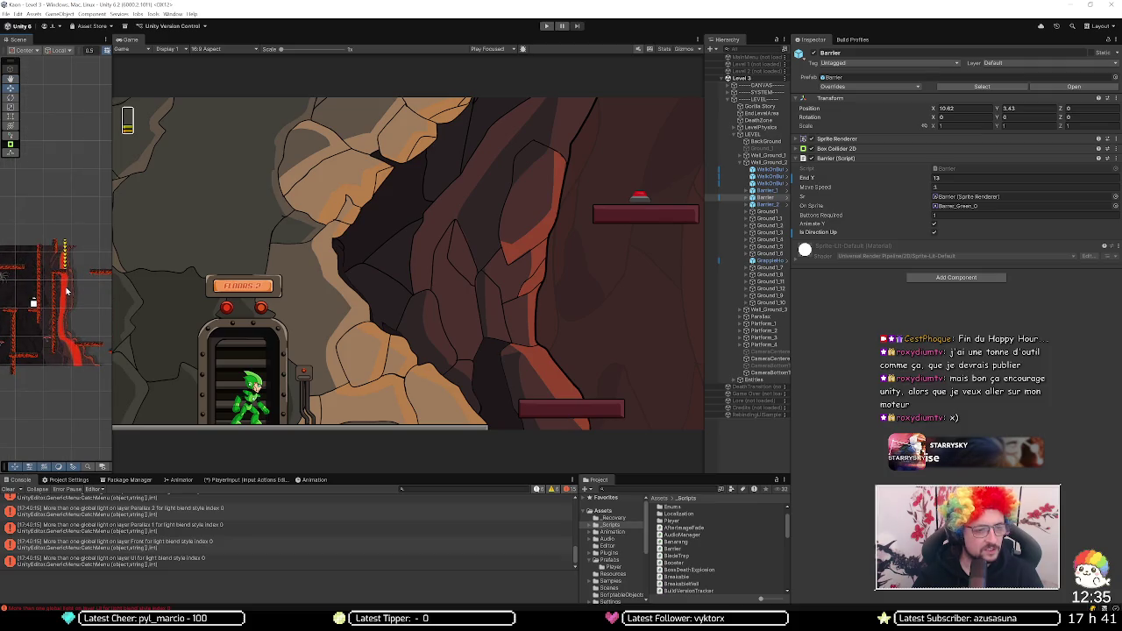
pyautogui.scroll(-2, 69, 291)
pyautogui.moveTo(70, 292); pyautogui.dragTo(39, 302)
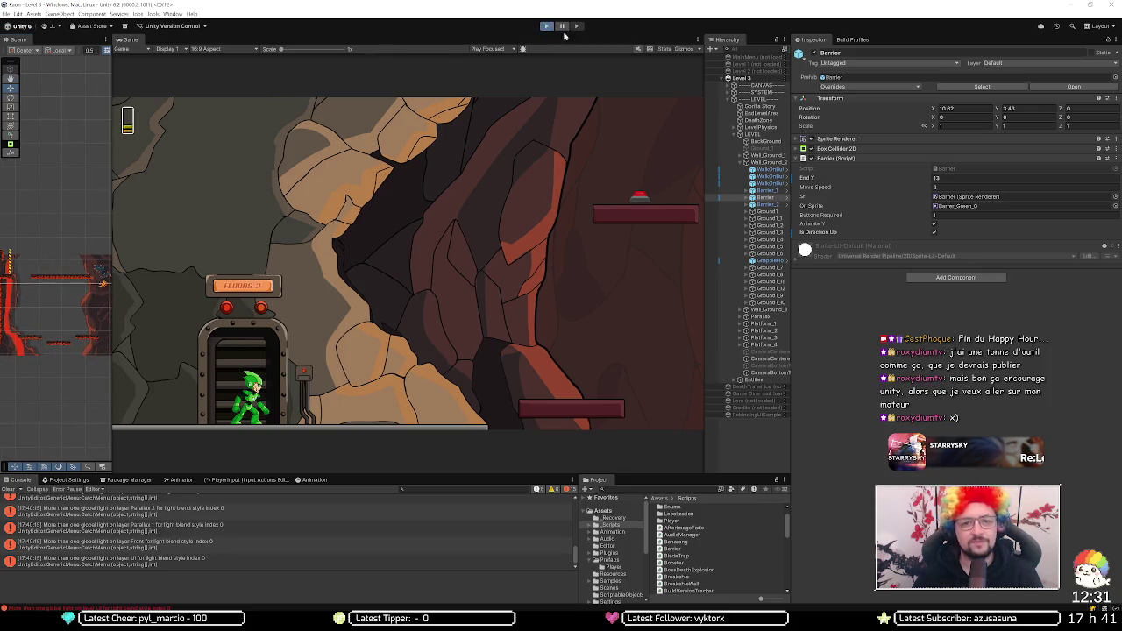
# Step: Maximize the Game view and run the character from the elevator up into the lava room
pyautogui.click(690, 41)
pyautogui.click(693, 57)
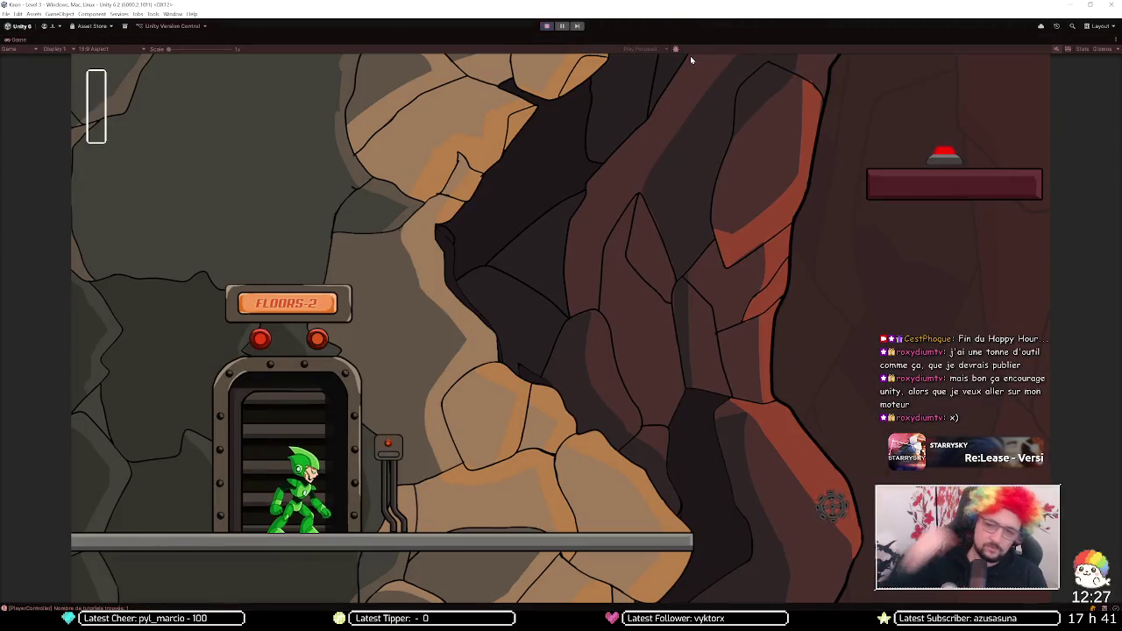
pyautogui.press('Left')
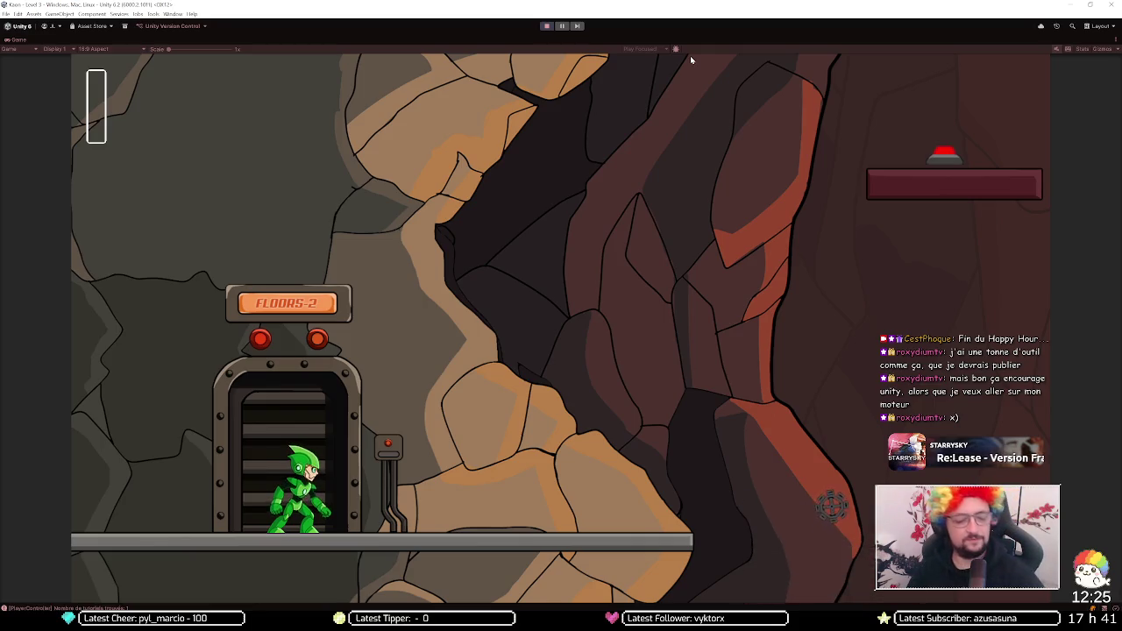
pyautogui.press('Right')
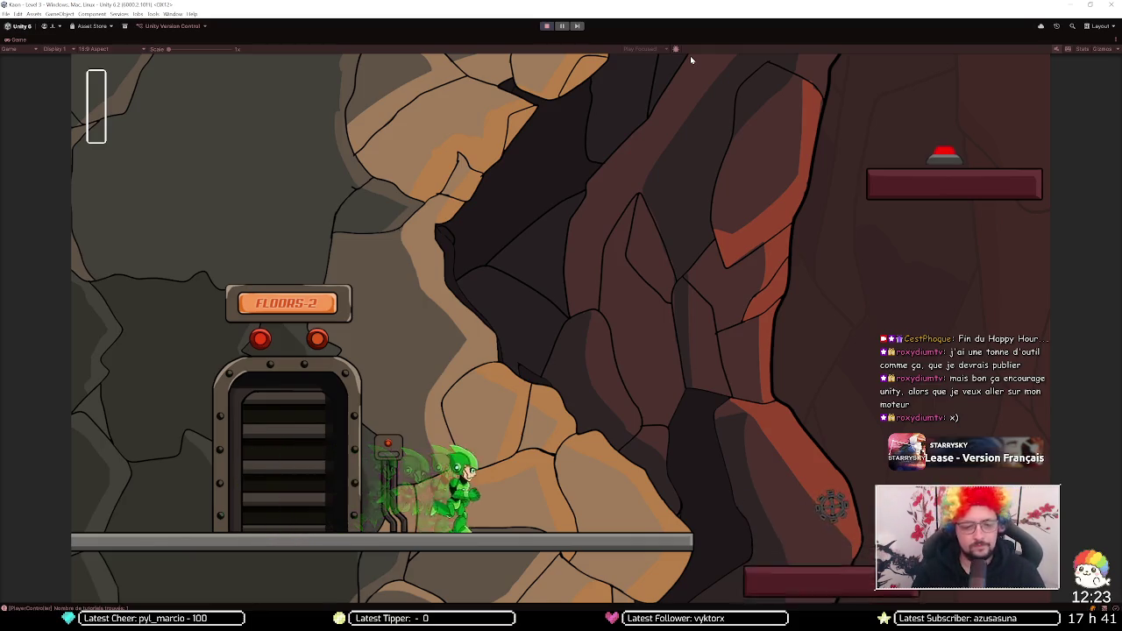
pyautogui.press('space')
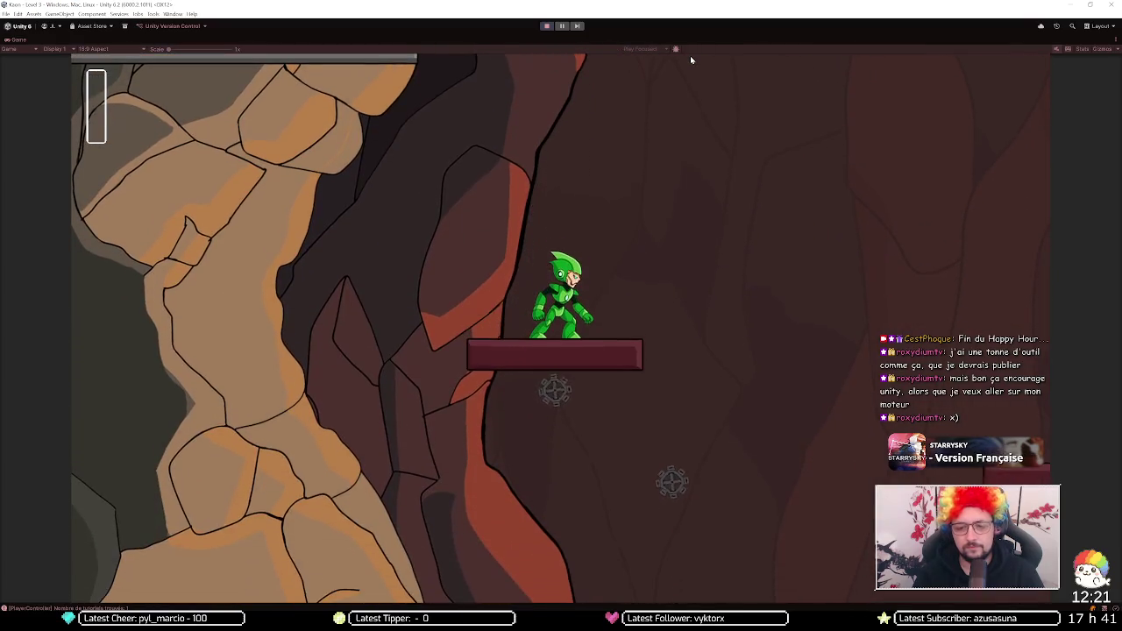
pyautogui.press('space')
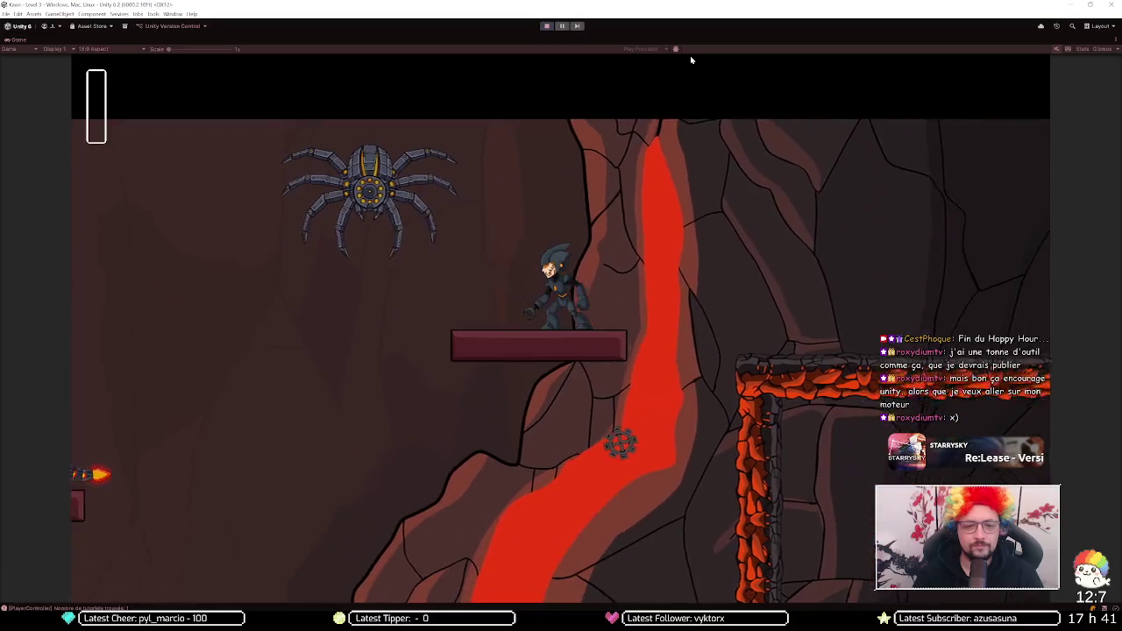
# Step: Dash past the spider, land on the button platform, and jetpack up across the lava
pyautogui.press('Left')
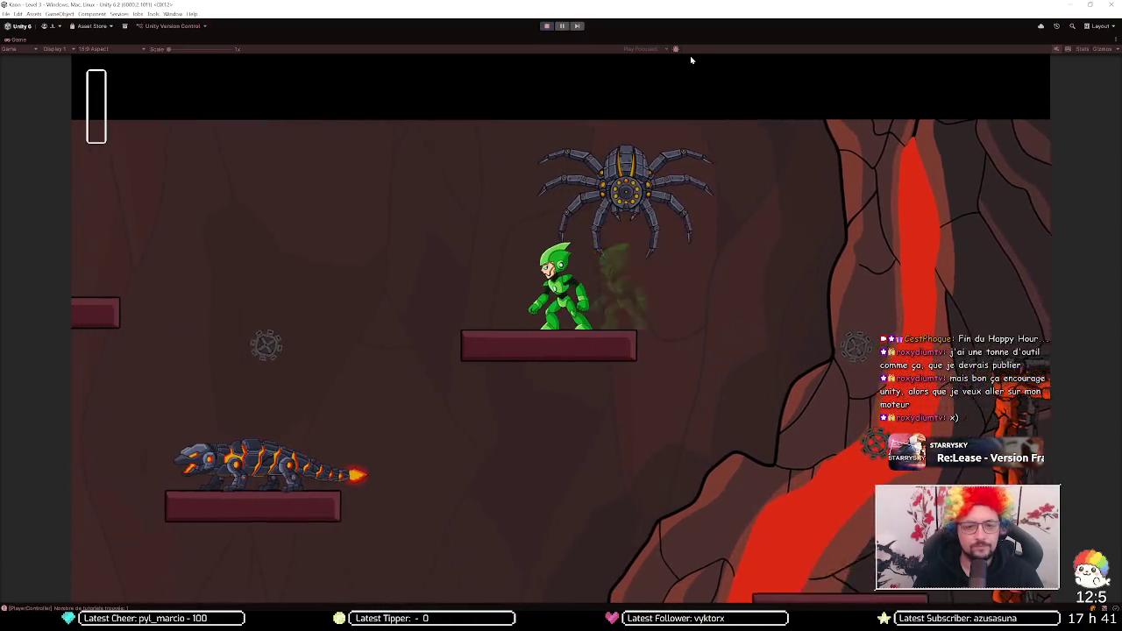
pyautogui.press('Left')
pyautogui.press('space')
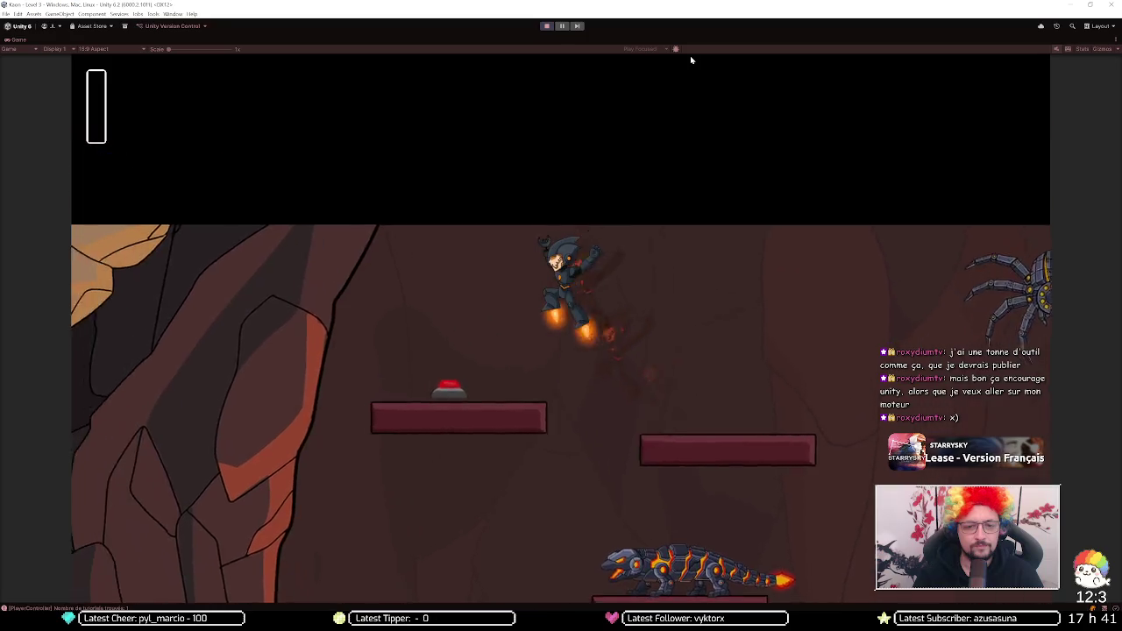
pyautogui.press('Right')
pyautogui.press('space')
pyautogui.press('space')
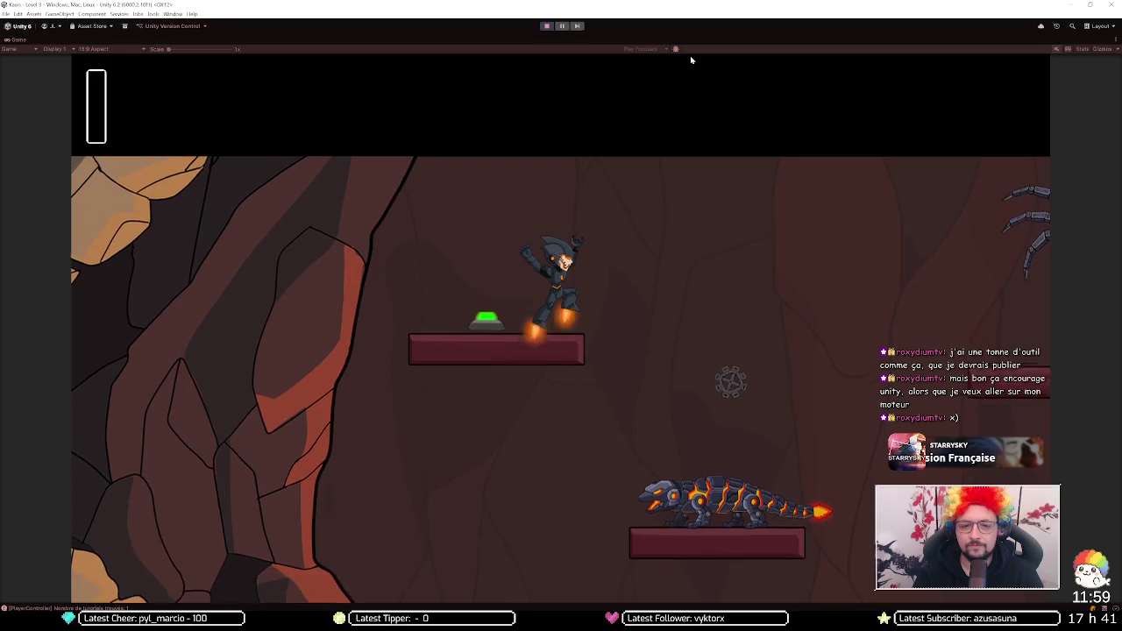
pyautogui.press('Right')
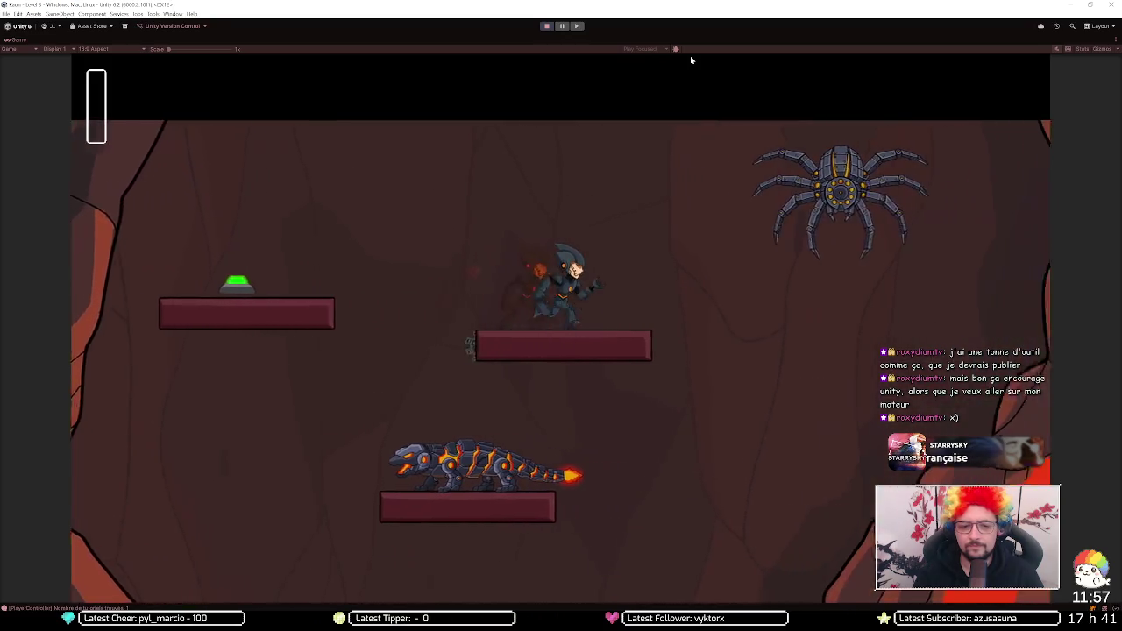
pyautogui.press('Right')
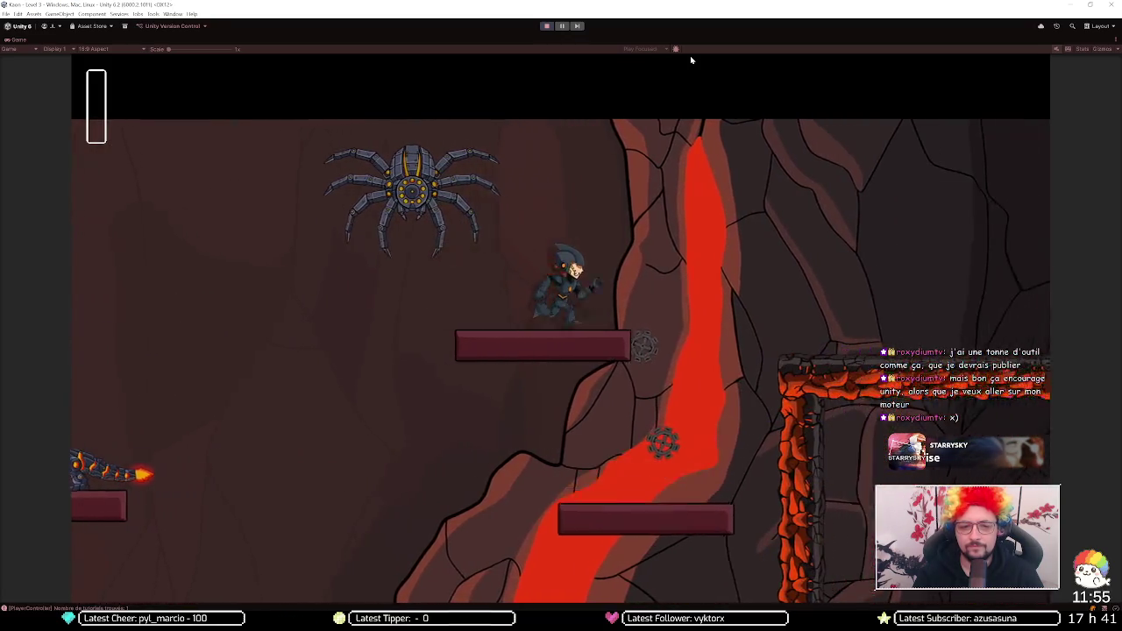
pyautogui.press('space')
pyautogui.press('Right')
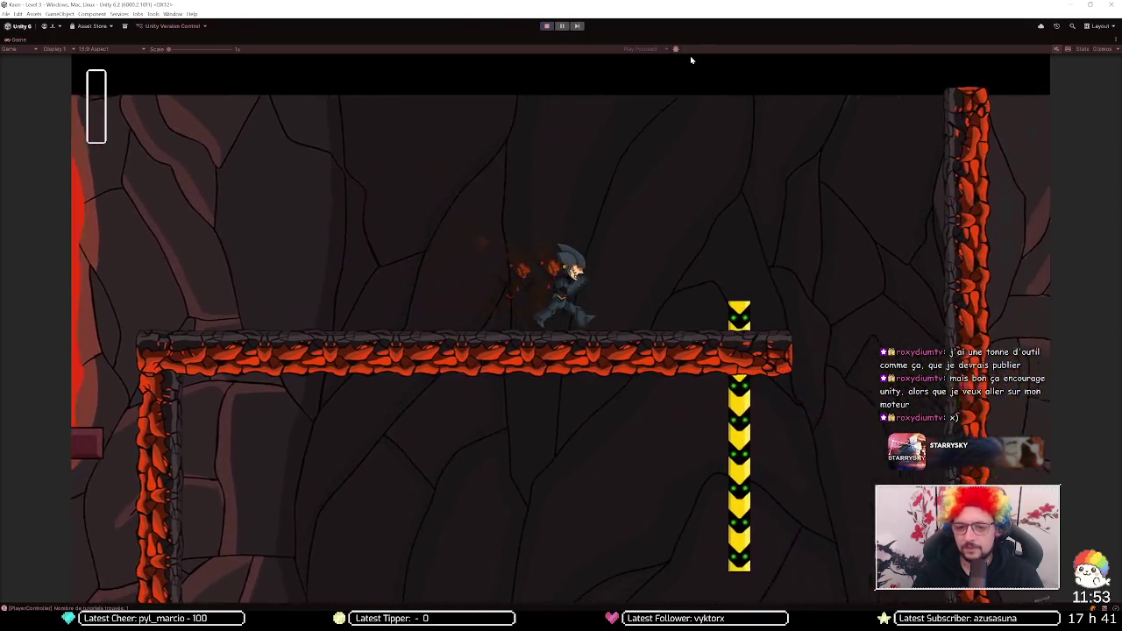
pyautogui.press('space')
# Step: Jetpack past the lava lizard across the lower ledges and grab the flying platform
pyautogui.press('Left')
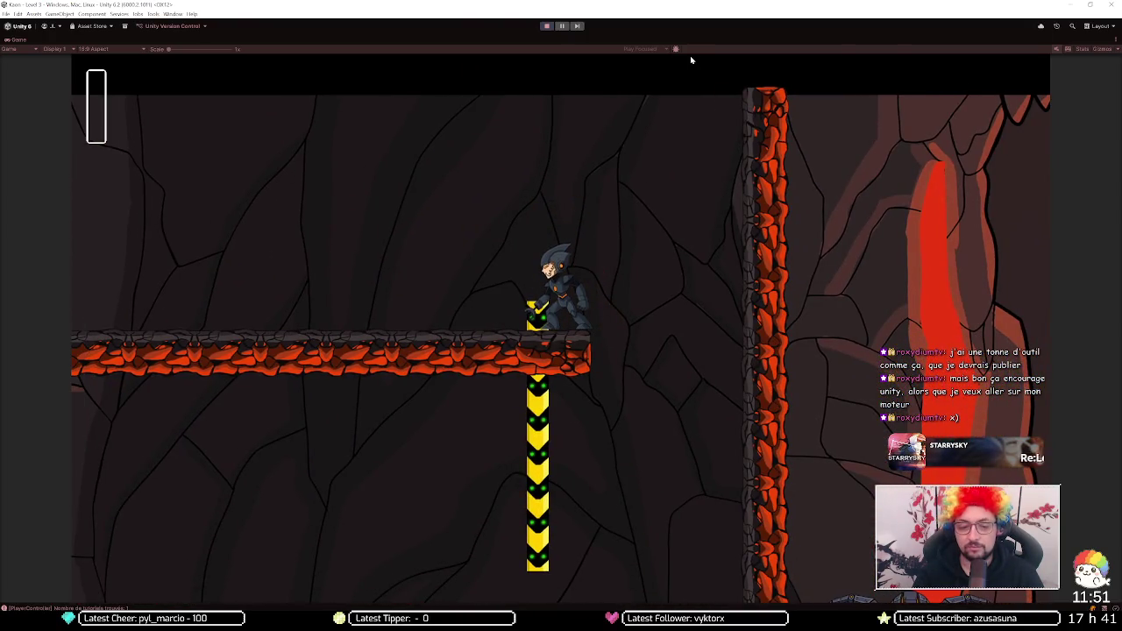
pyautogui.press('Right')
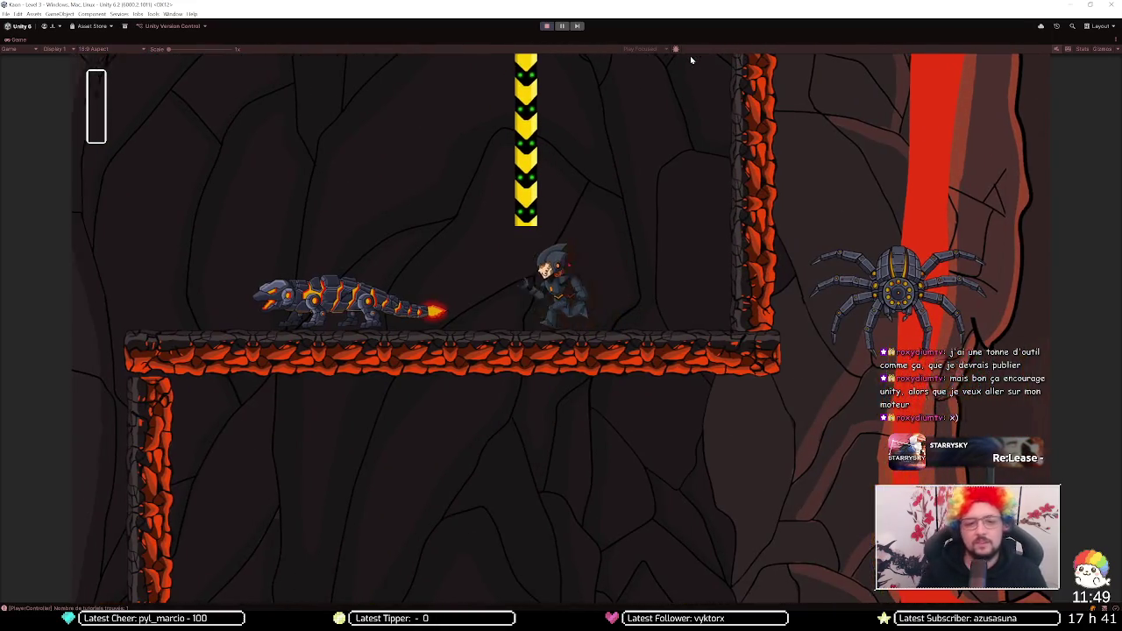
pyautogui.press('space')
pyautogui.press('Left')
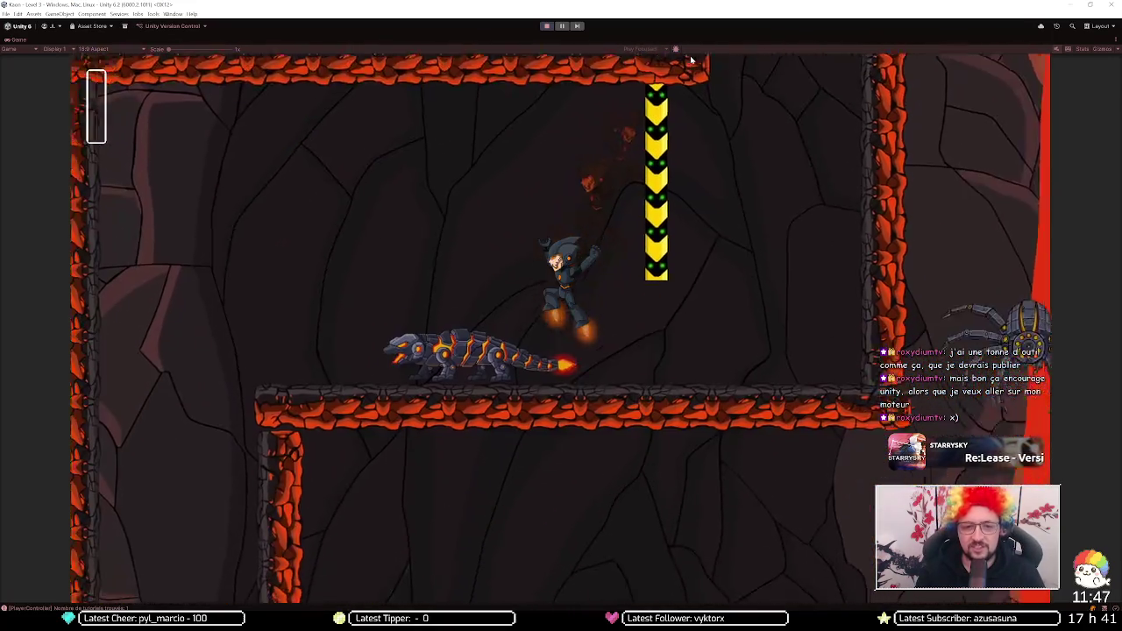
pyautogui.press('Right')
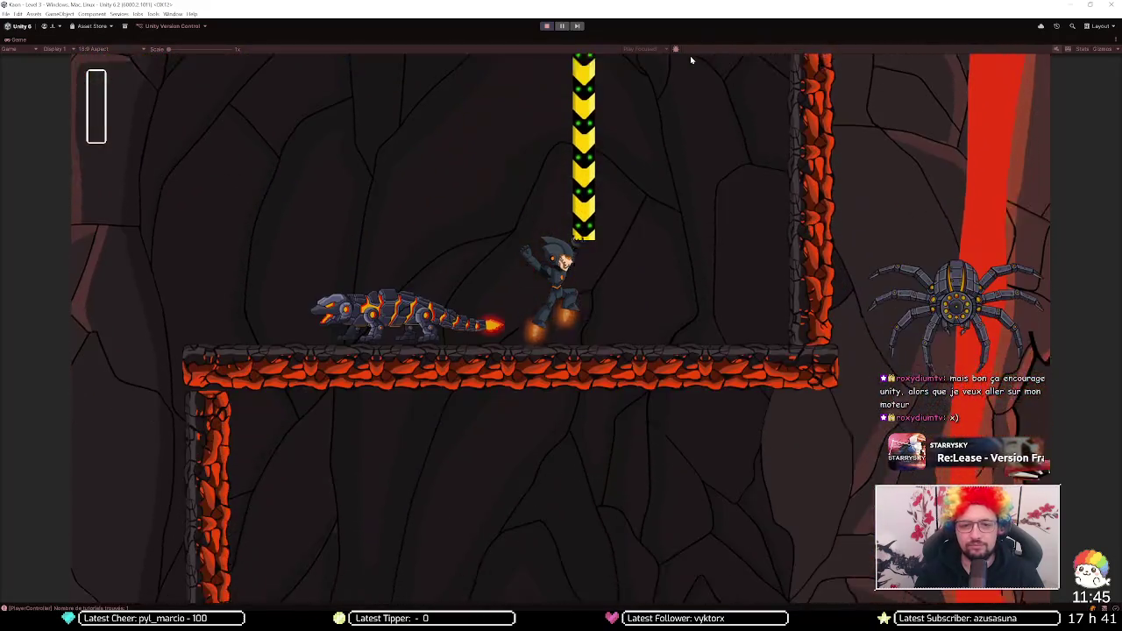
pyautogui.press('Left')
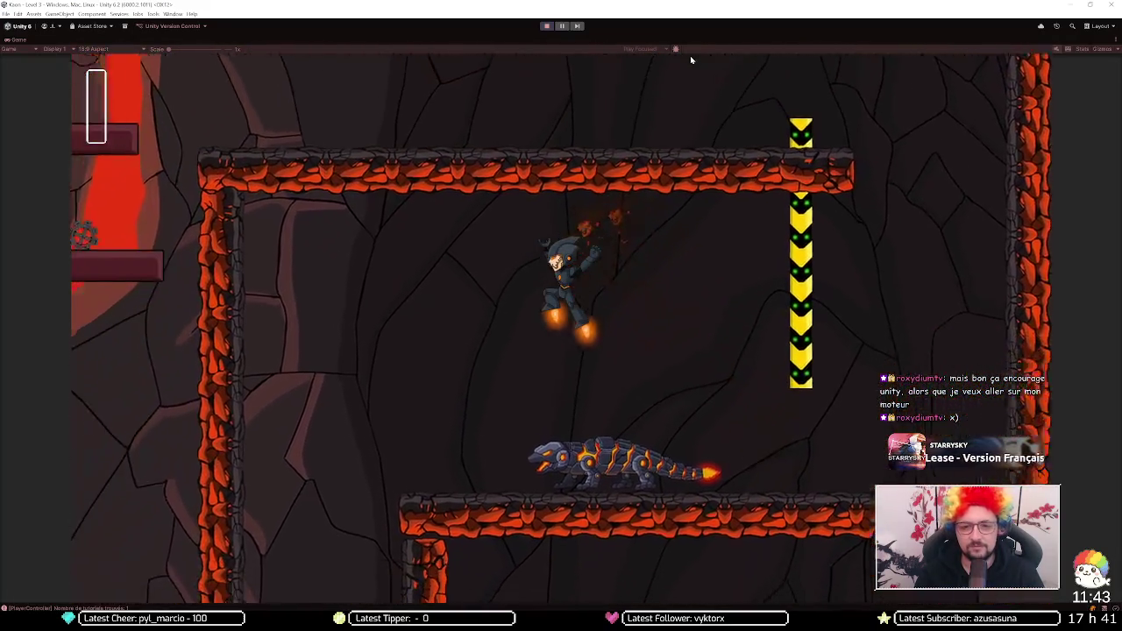
pyautogui.press('Right')
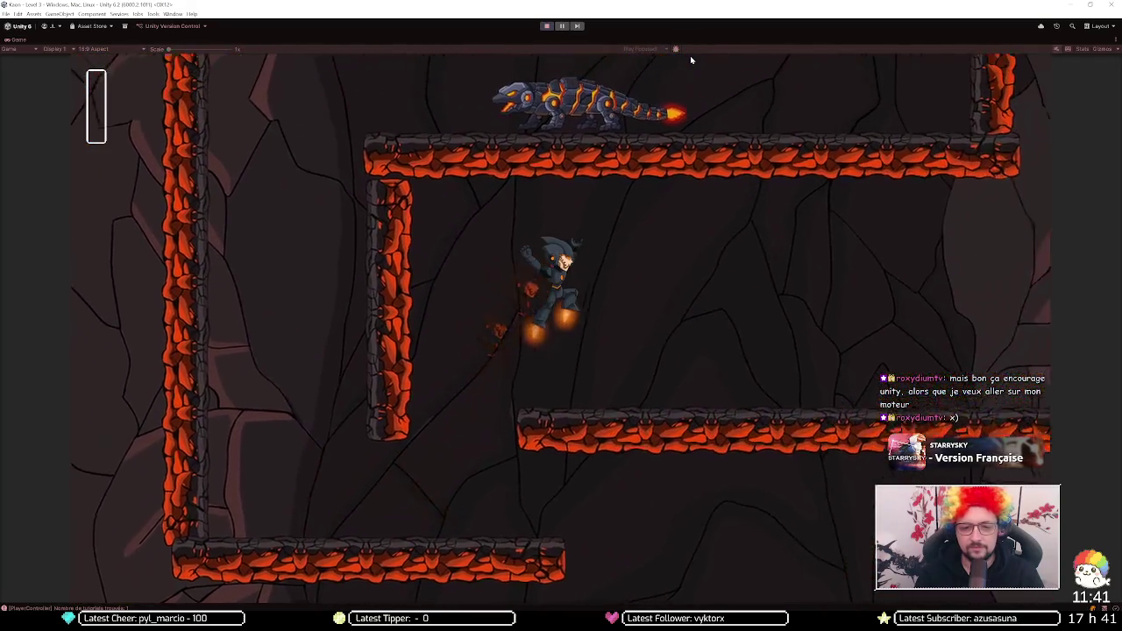
pyautogui.press('Right')
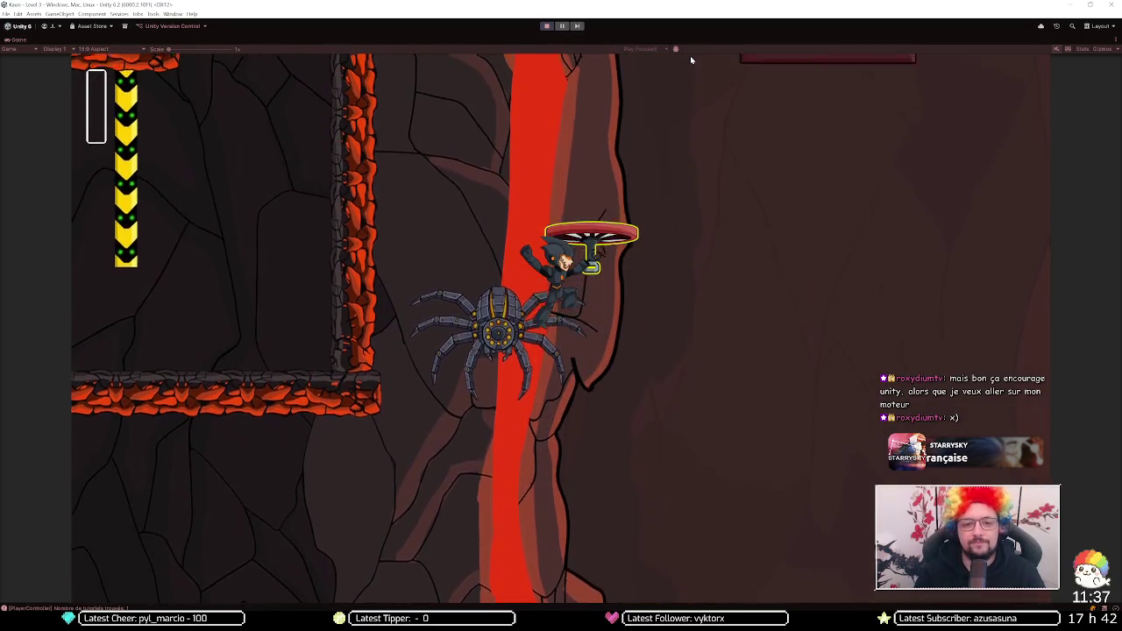
# Step: Release the flying platform and jetpack over lava ledges to the red platform and higher pillar
pyautogui.press('space')
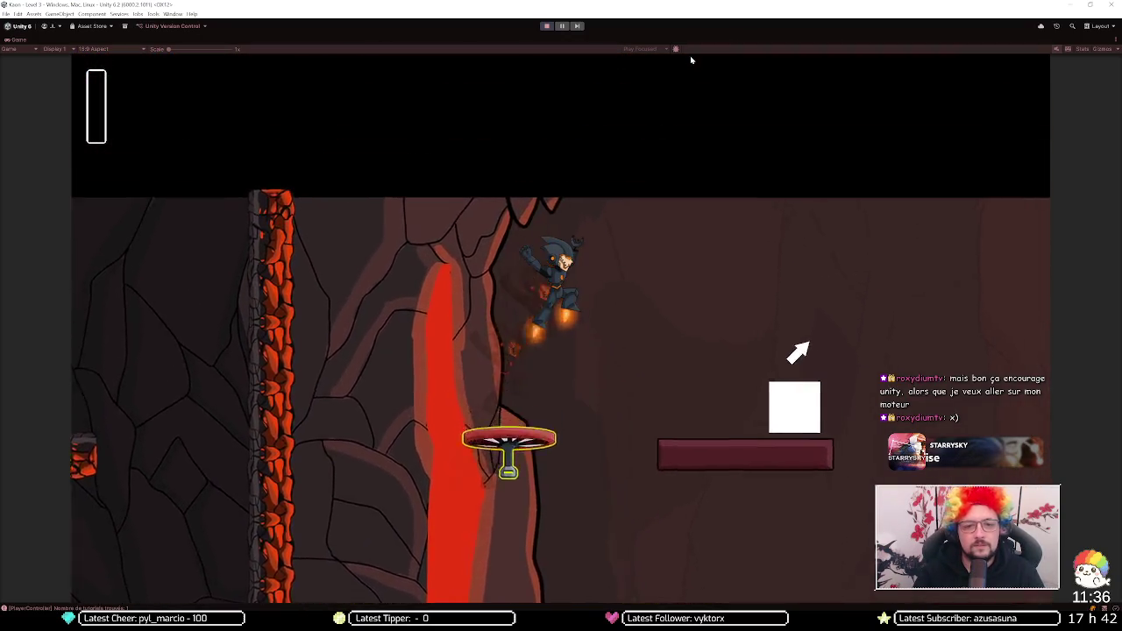
pyautogui.press('Left')
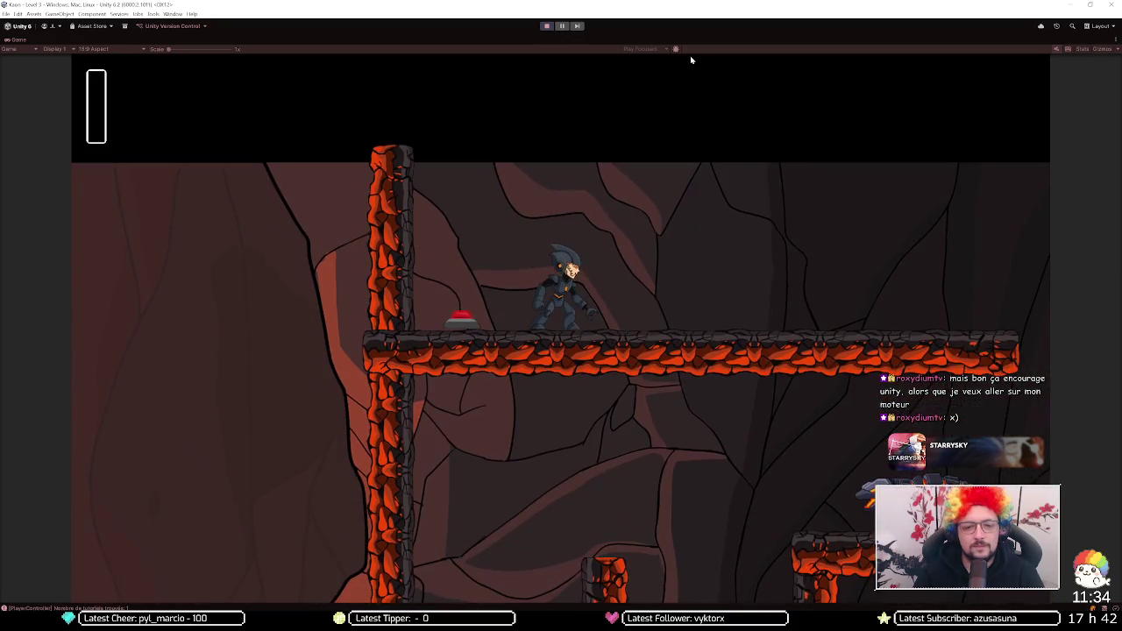
pyautogui.press('Left')
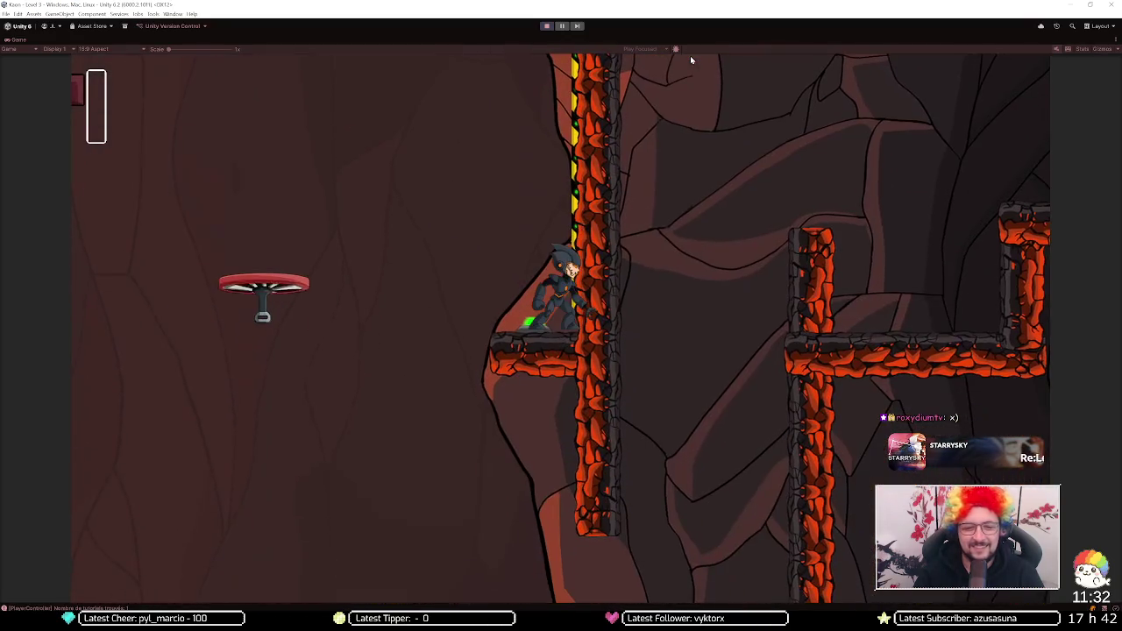
pyautogui.press('Right')
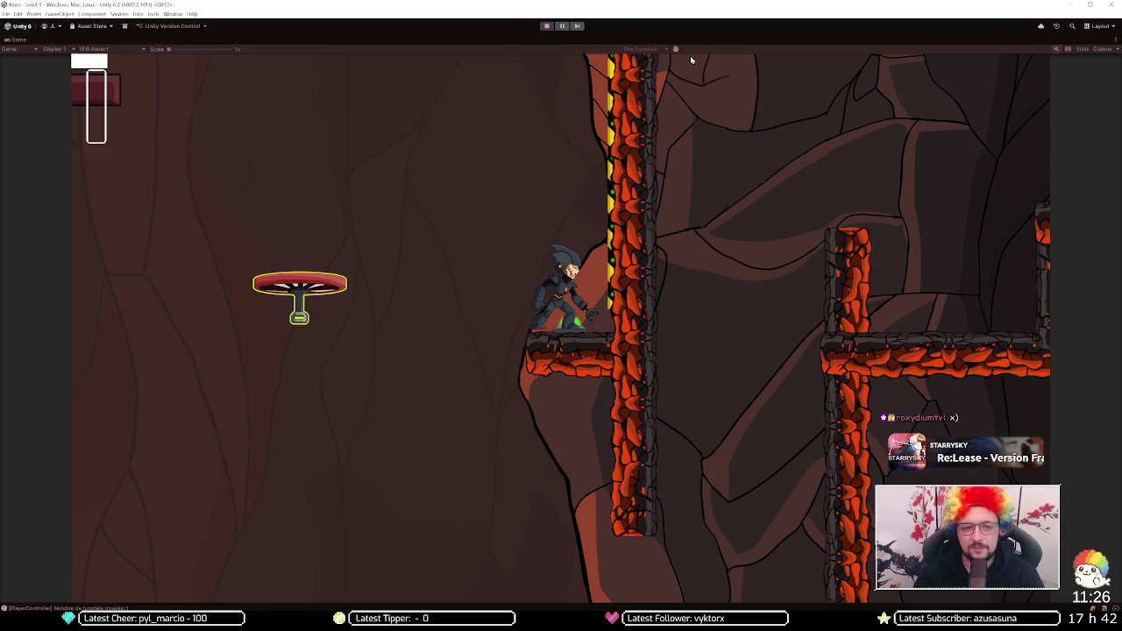
pyautogui.press('Left')
pyautogui.press('Right')
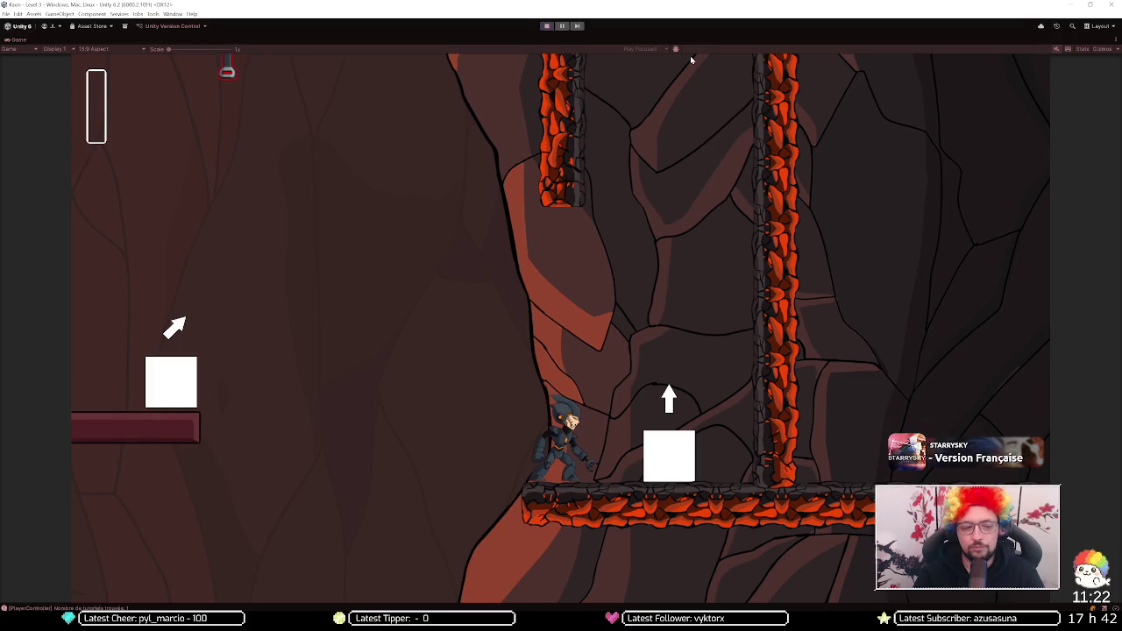
pyautogui.press('Up')
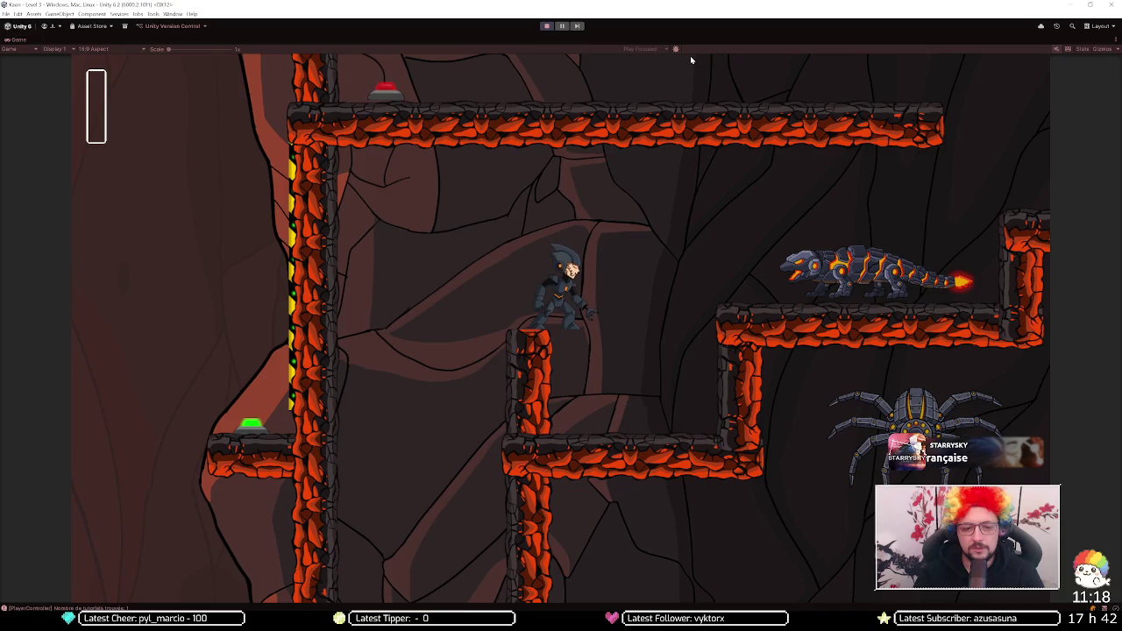
# Step: Jetpack right across the lava platforms, then walk left toward the green button and back
pyautogui.press('d')
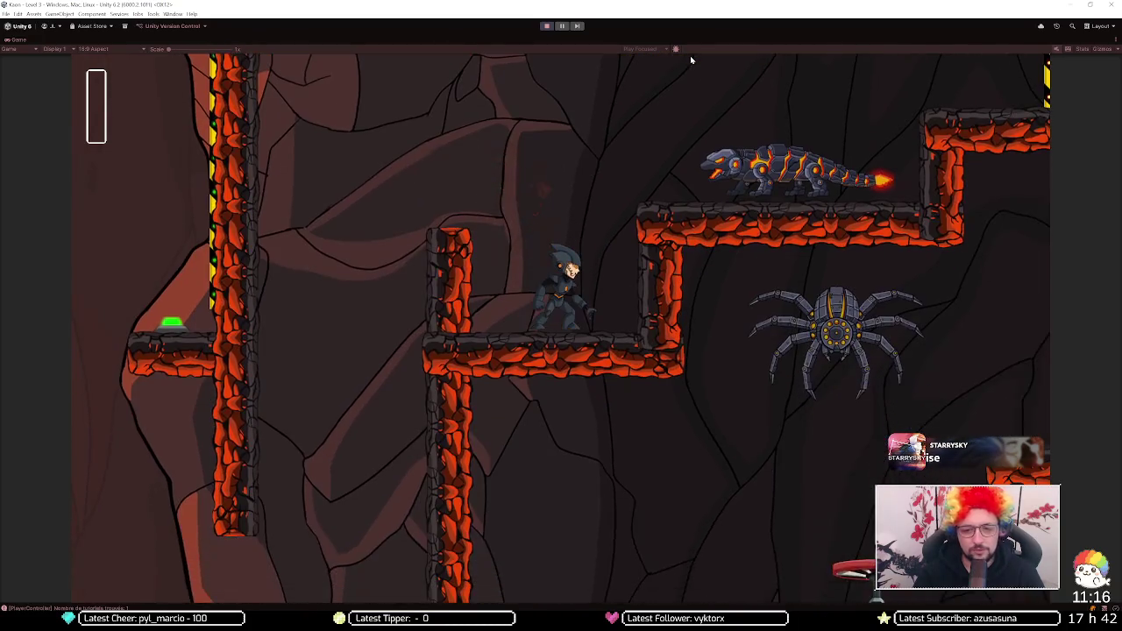
pyautogui.press('space')
pyautogui.press('d')
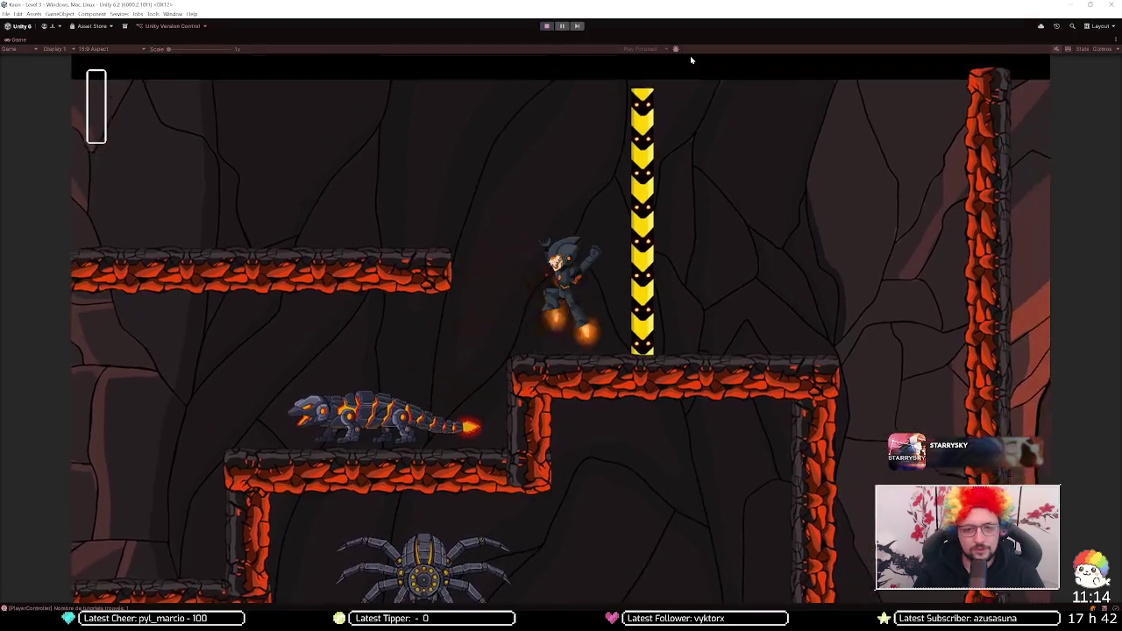
pyautogui.press('a')
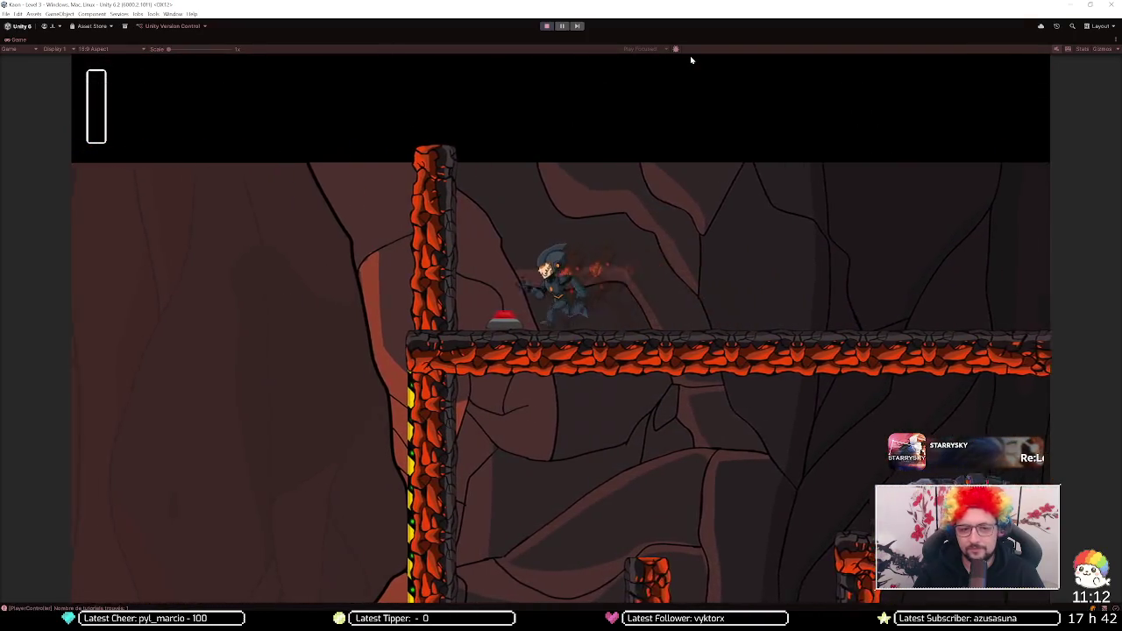
pyautogui.press('a')
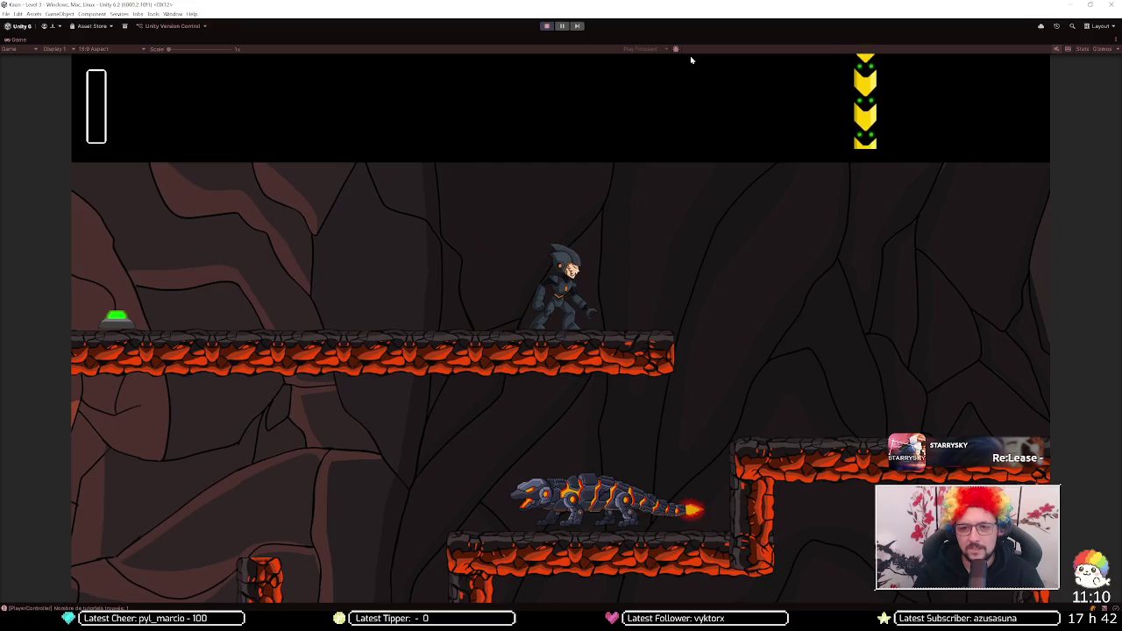
pyautogui.press('a')
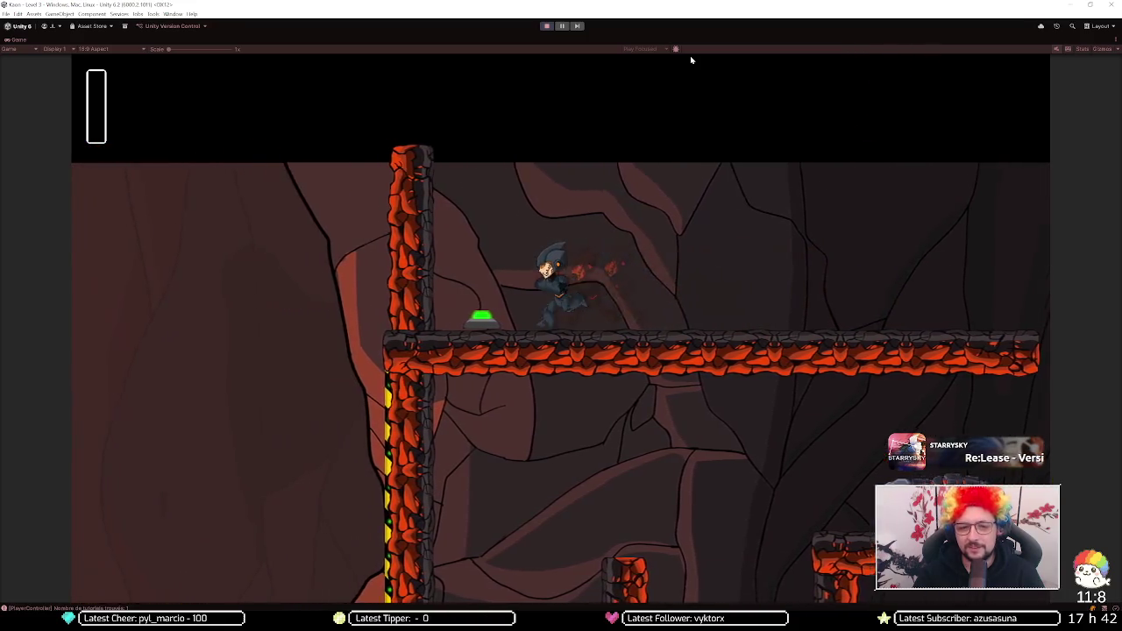
pyautogui.press('a')
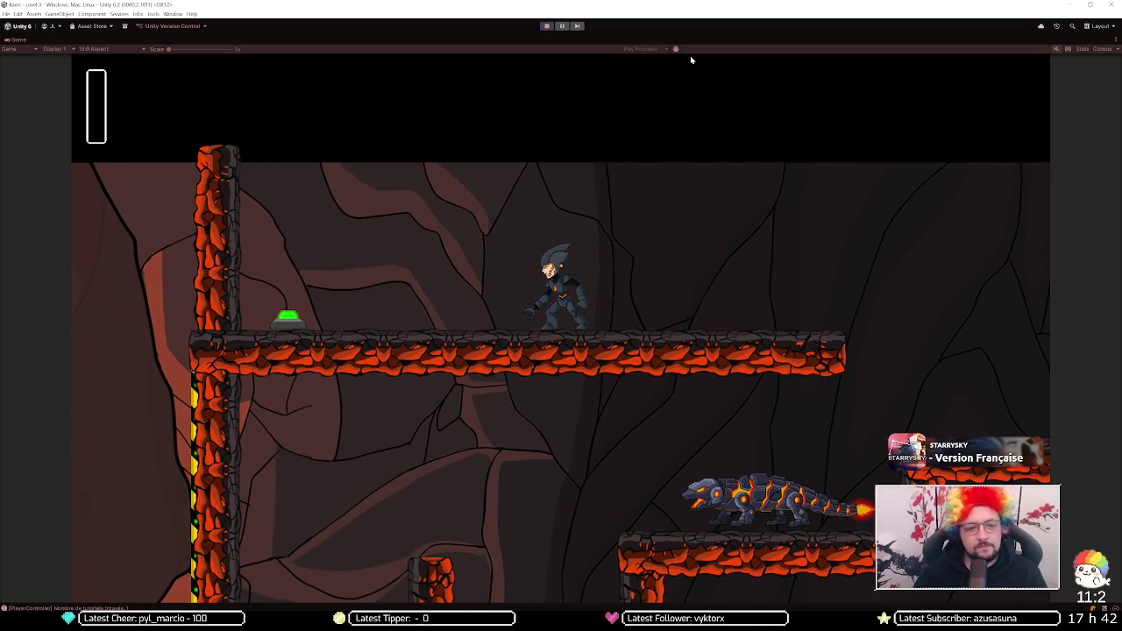
pyautogui.press('d')
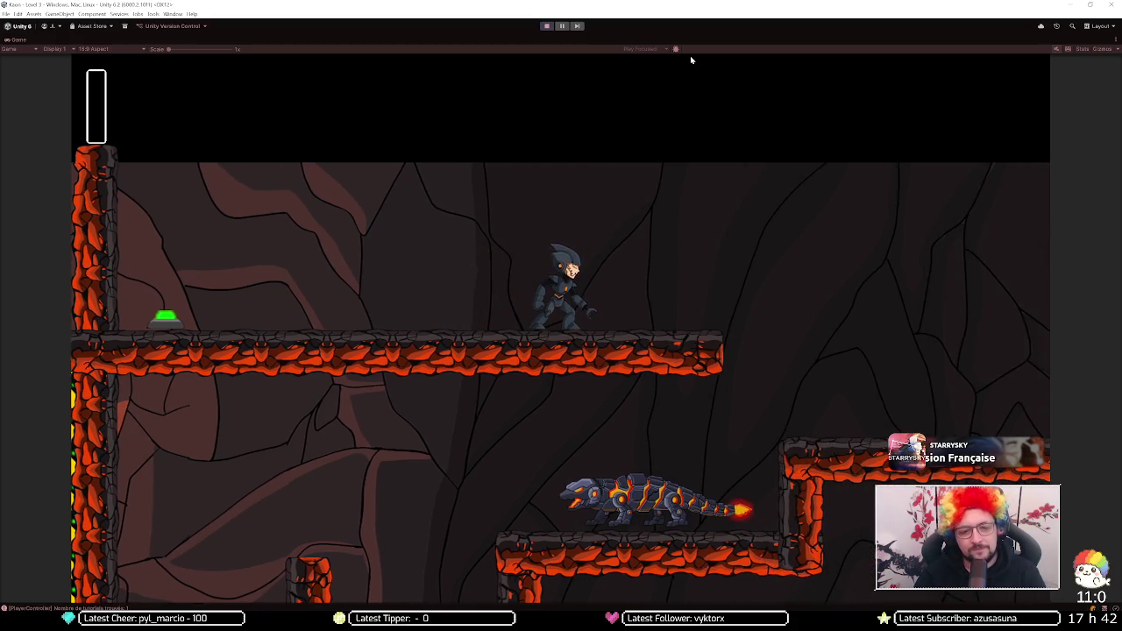
pyautogui.press('d')
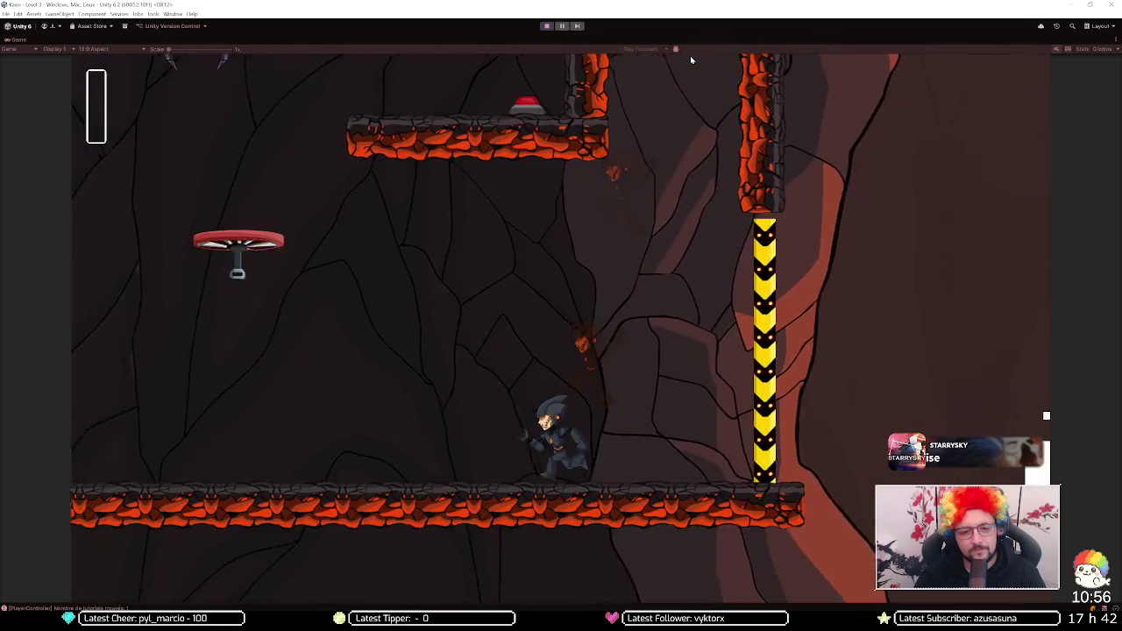
# Step: Use the bounce pad to press the red button, then jet into the lava-column area
pyautogui.press('a')
pyautogui.press('a')
pyautogui.press('space')
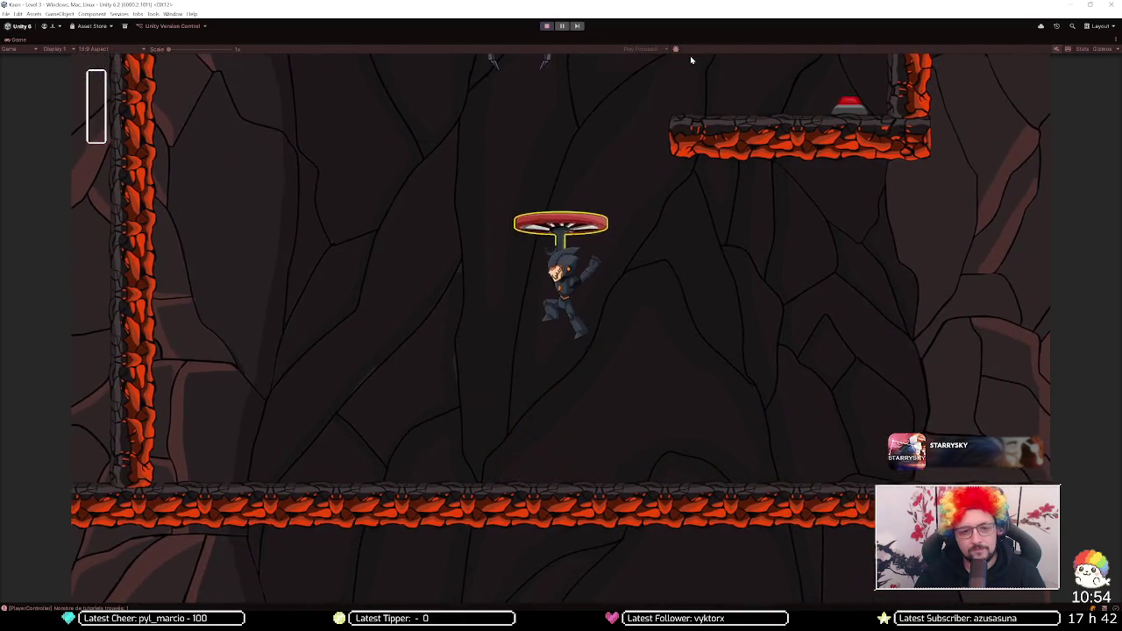
pyautogui.press('d')
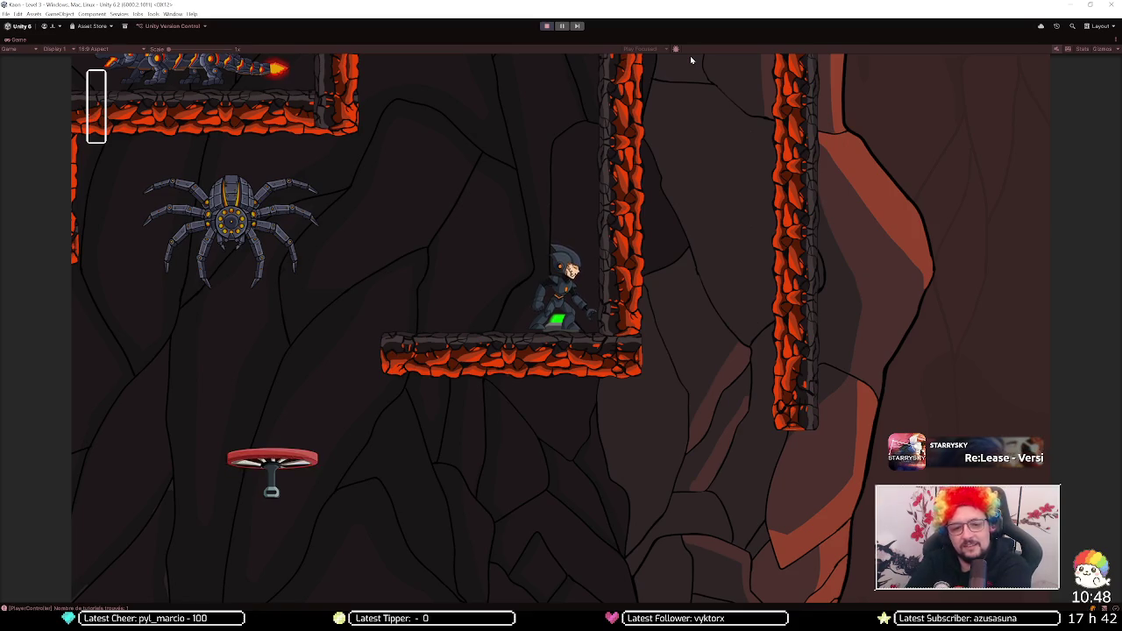
pyautogui.press('a')
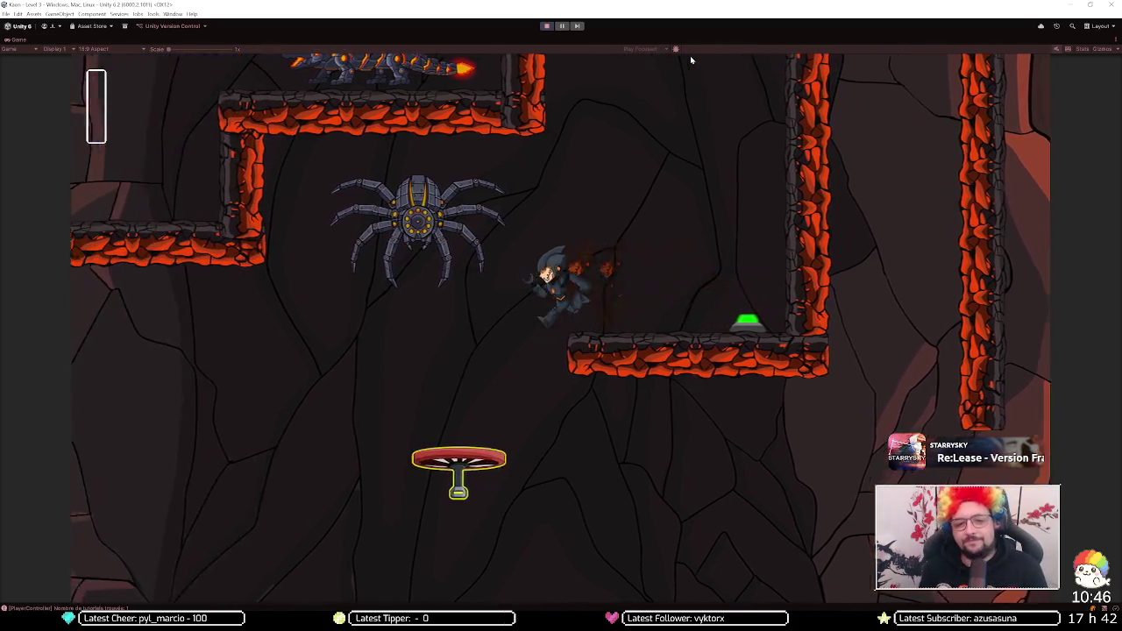
pyautogui.press('d')
pyautogui.press('space')
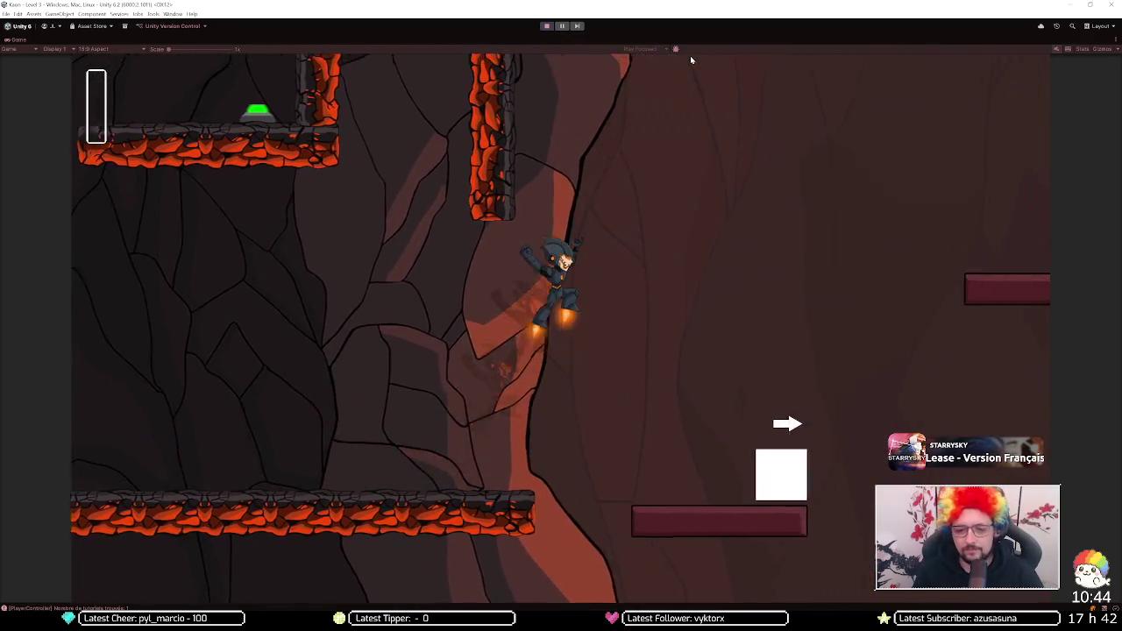
# Step: Ride the flying disc drones and jet-jump upward past the lava walls
pyautogui.press('a')
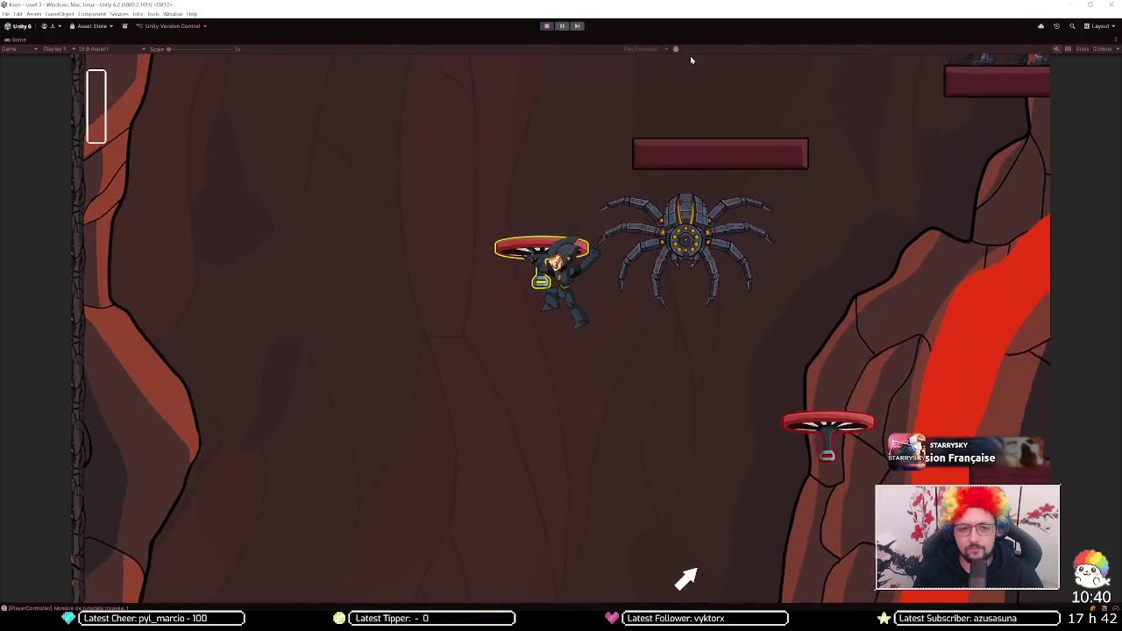
pyautogui.press('space')
pyautogui.press('d')
pyautogui.press('space')
pyautogui.press('a')
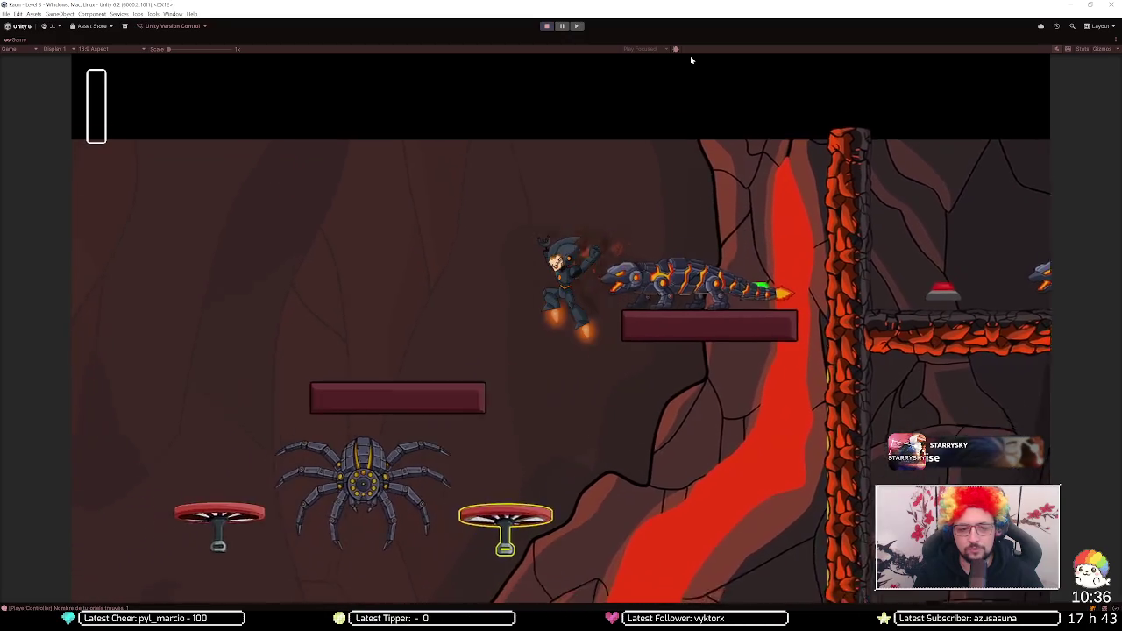
pyautogui.press('space')
pyautogui.press('space')
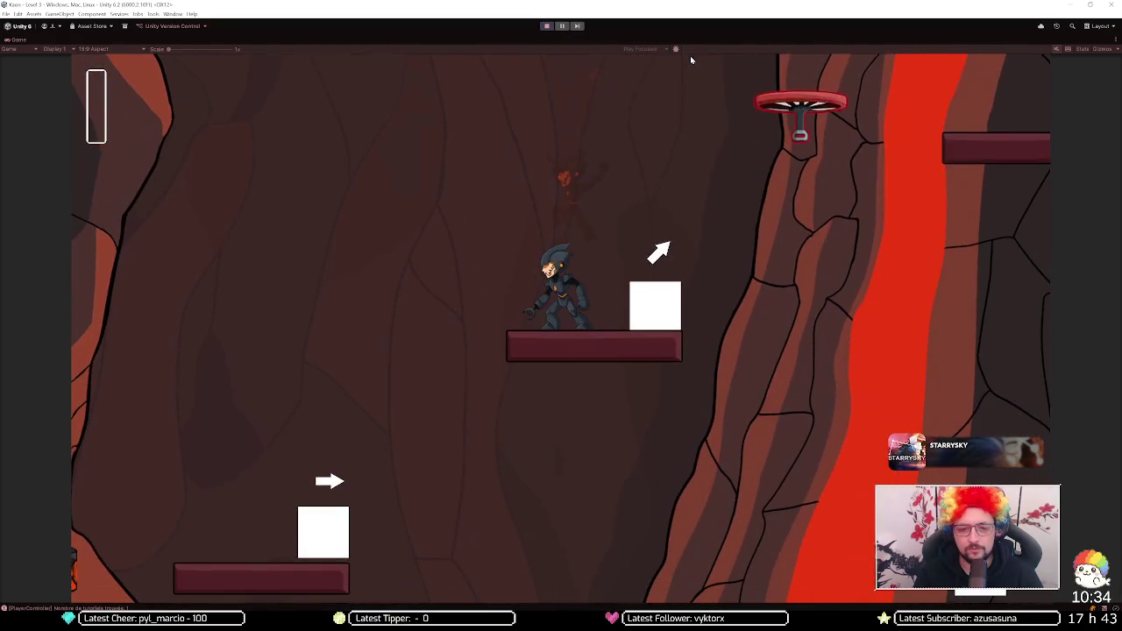
pyautogui.press('space')
pyautogui.press('space')
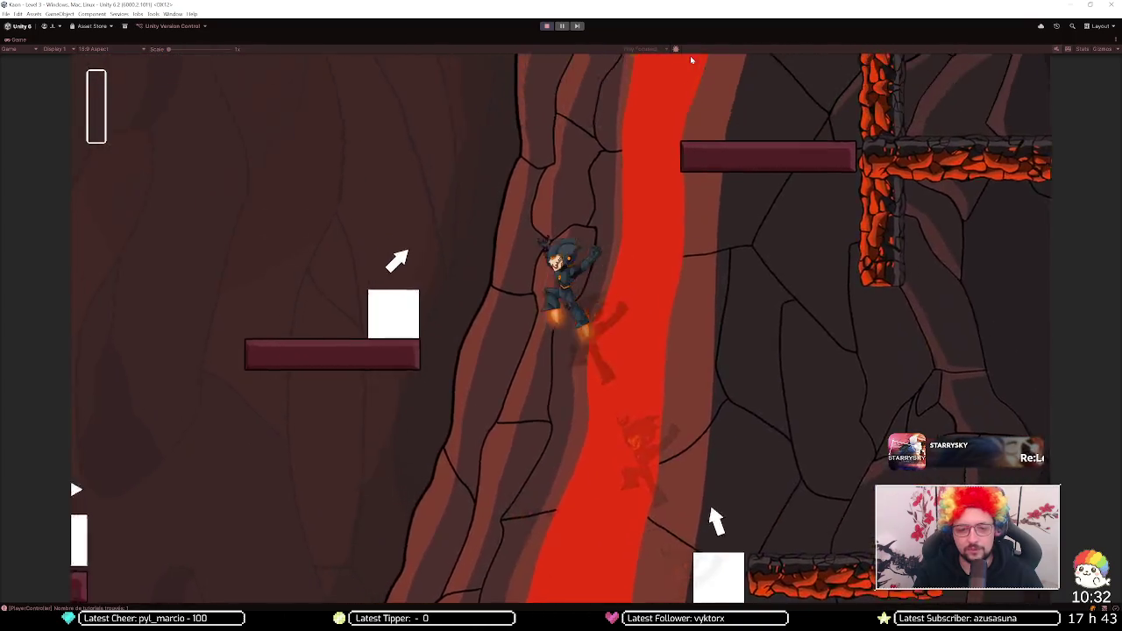
# Step: Boost across the lava toward the spider until Game Over, then stop play mode
pyautogui.press('space')
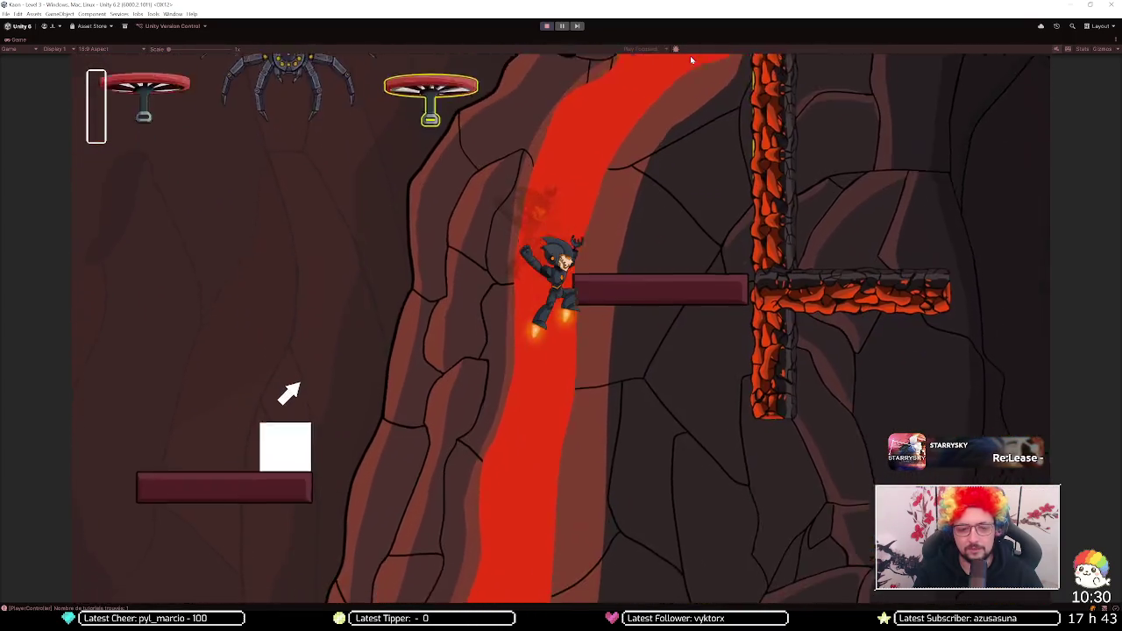
pyautogui.press('d')
pyautogui.press('a')
pyautogui.press('space')
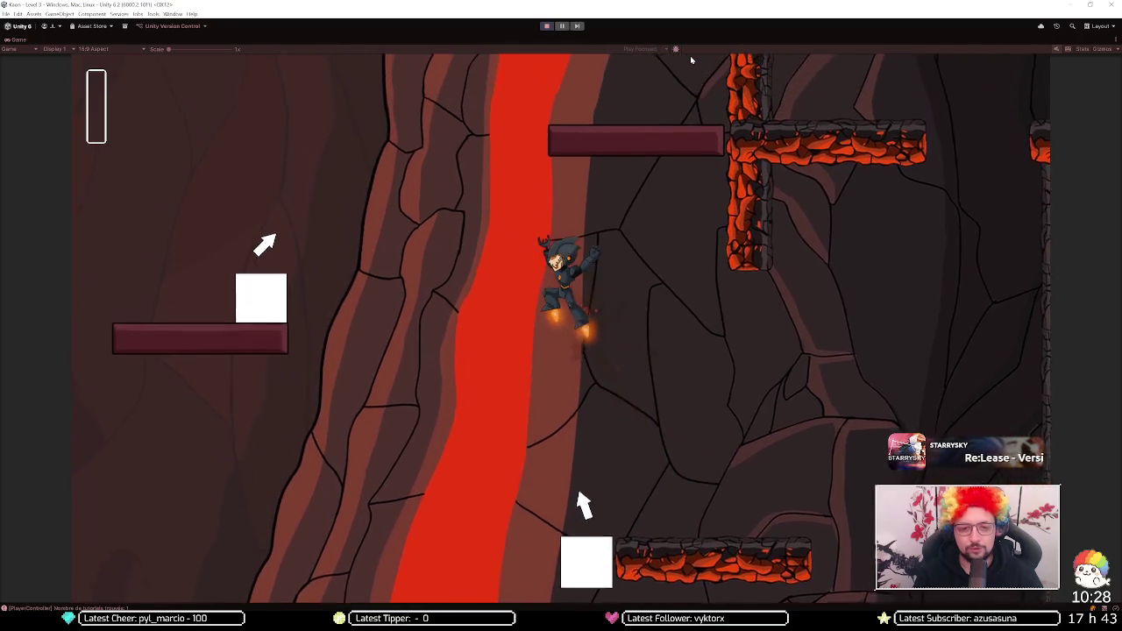
pyautogui.press('a')
pyautogui.press('space')
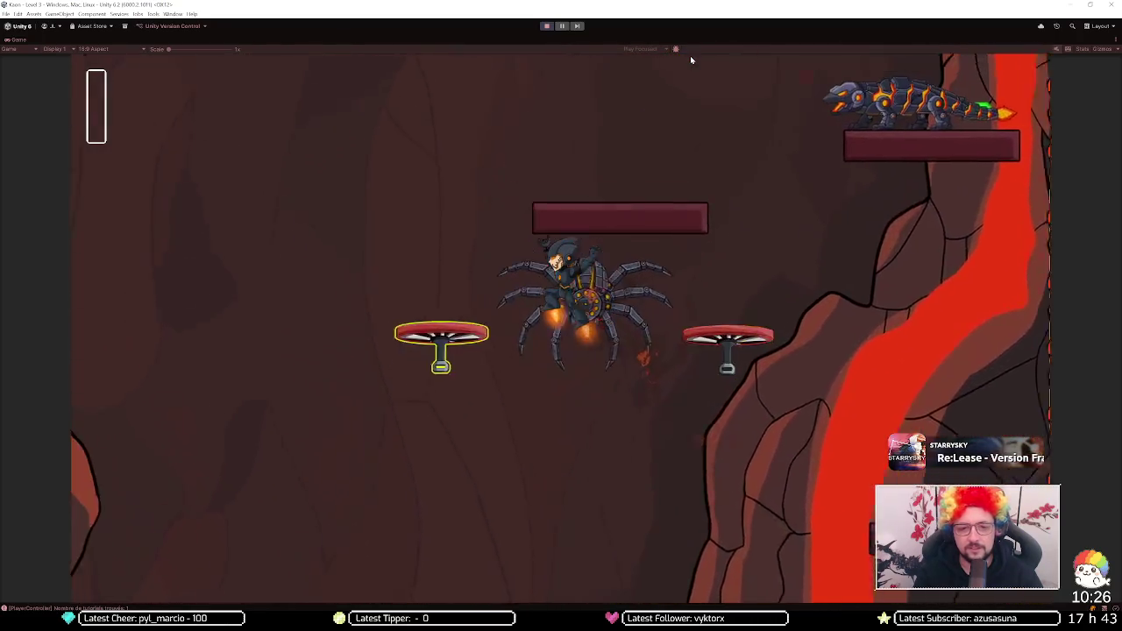
pyautogui.press('d')
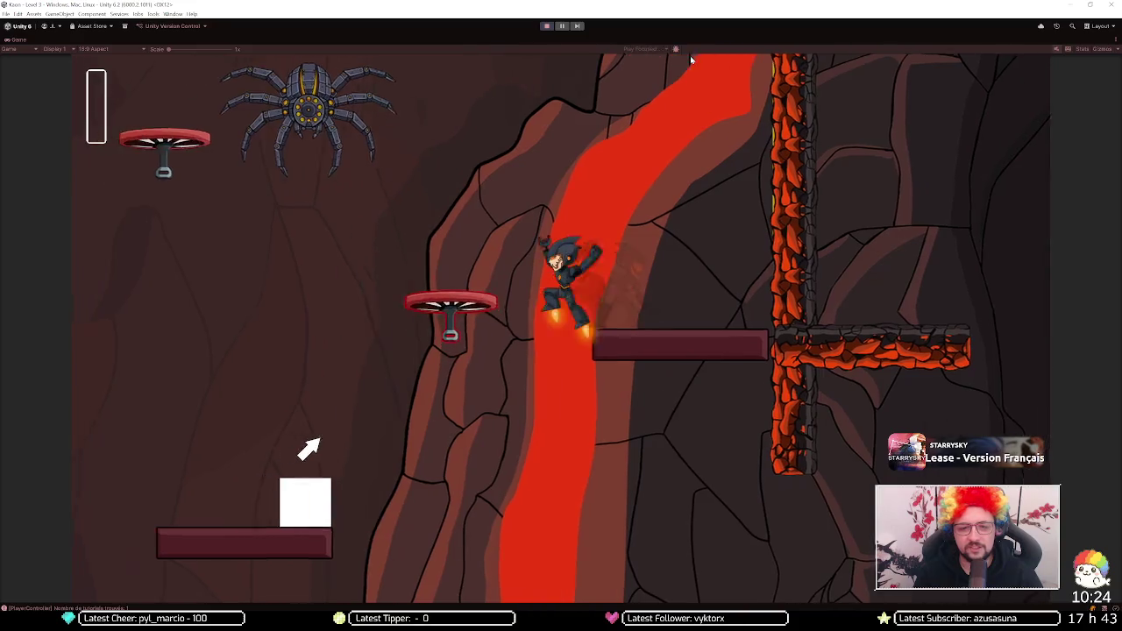
pyautogui.press('space')
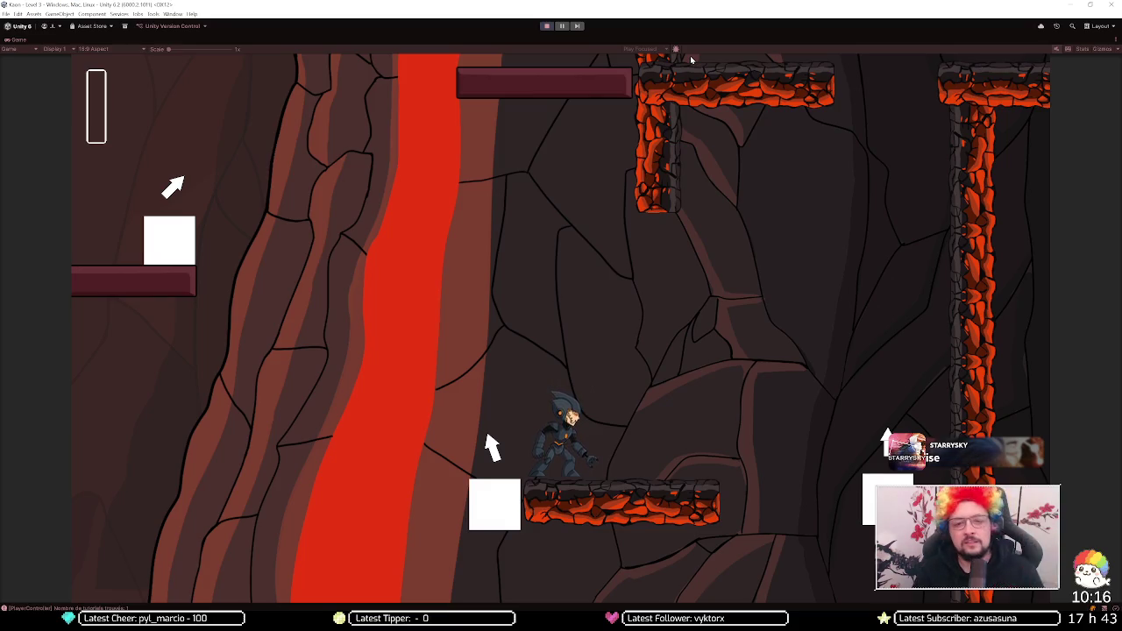
pyautogui.press('a')
pyautogui.press('space')
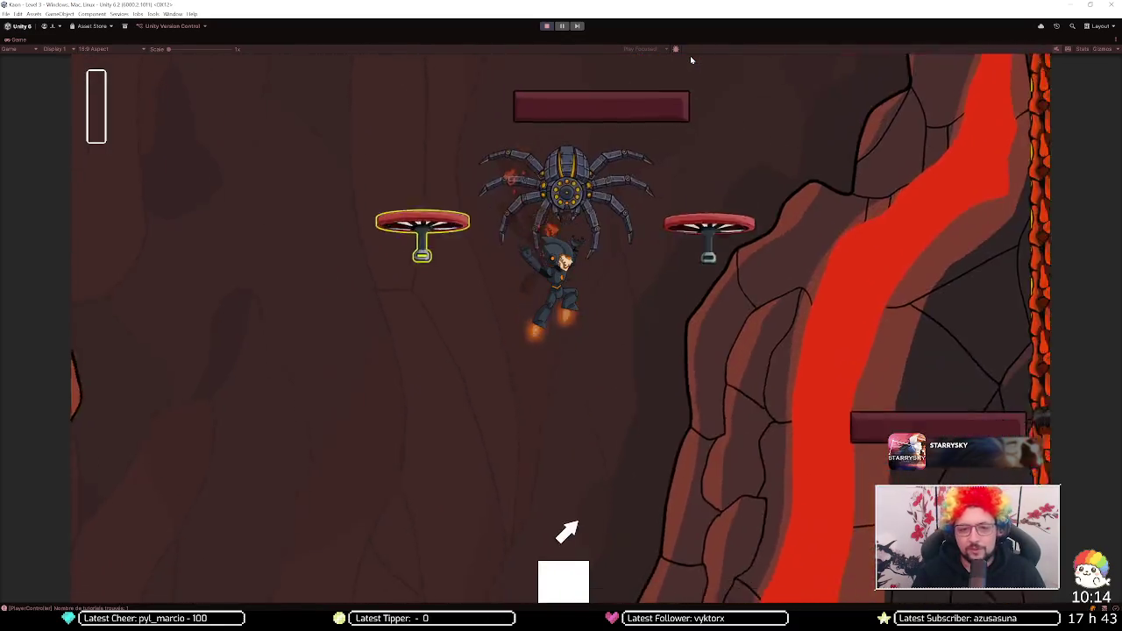
pyautogui.press('s')
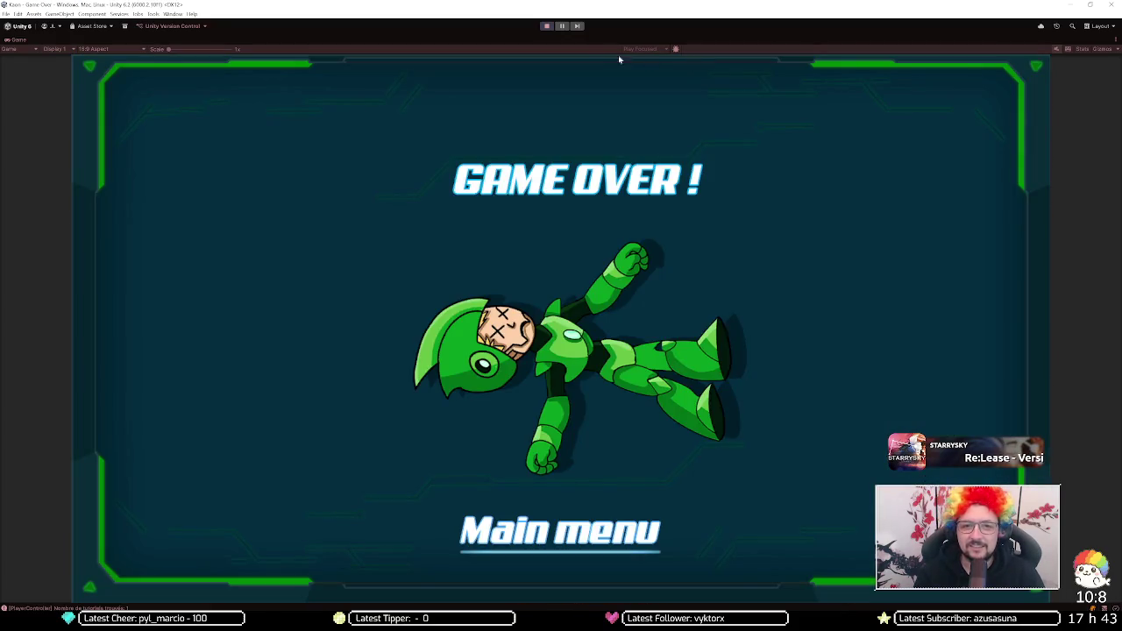
pyautogui.click(548, 26)
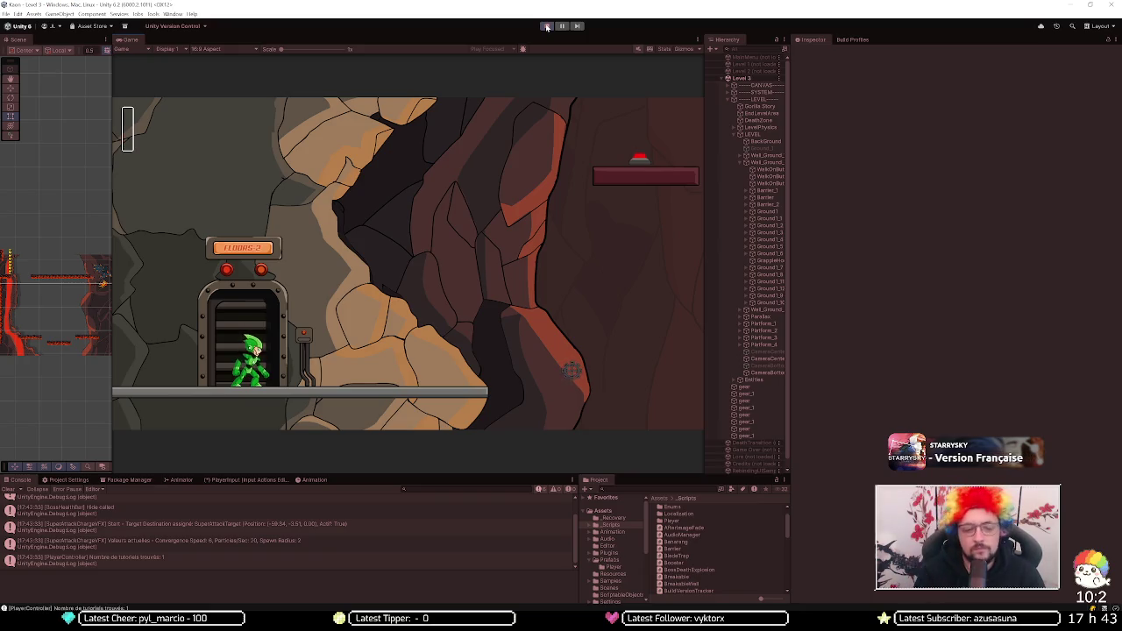
# Step: Run right from the elevator, up the wall, and jetpack onto the mushroom platform
pyautogui.press('Right')
pyautogui.press('space')
pyautogui.press('Right')
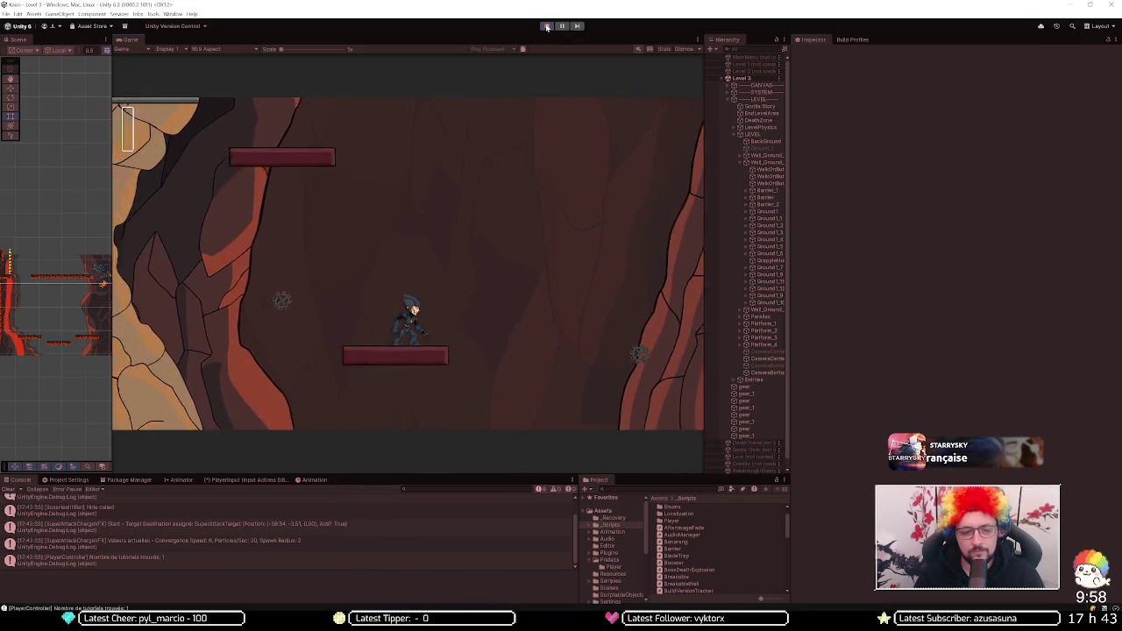
pyautogui.press('Right')
pyautogui.press('space')
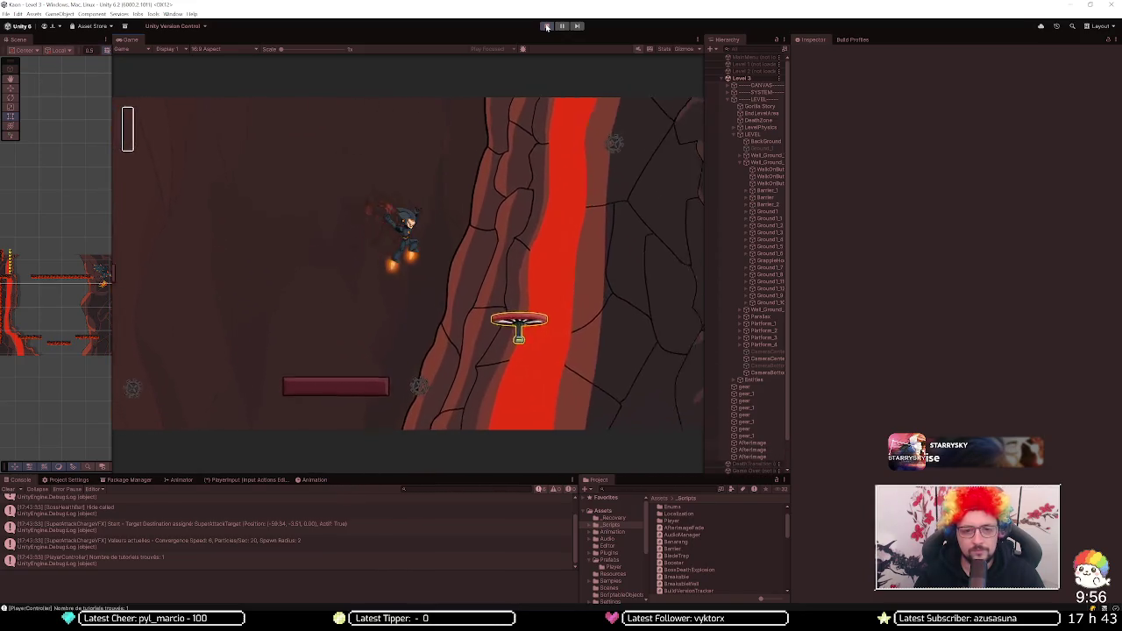
pyautogui.press('Right')
# Step: Climb the lava wall with the jetpack, cross the upper-left platforms, and drop beside the enemy
pyautogui.press('Up')
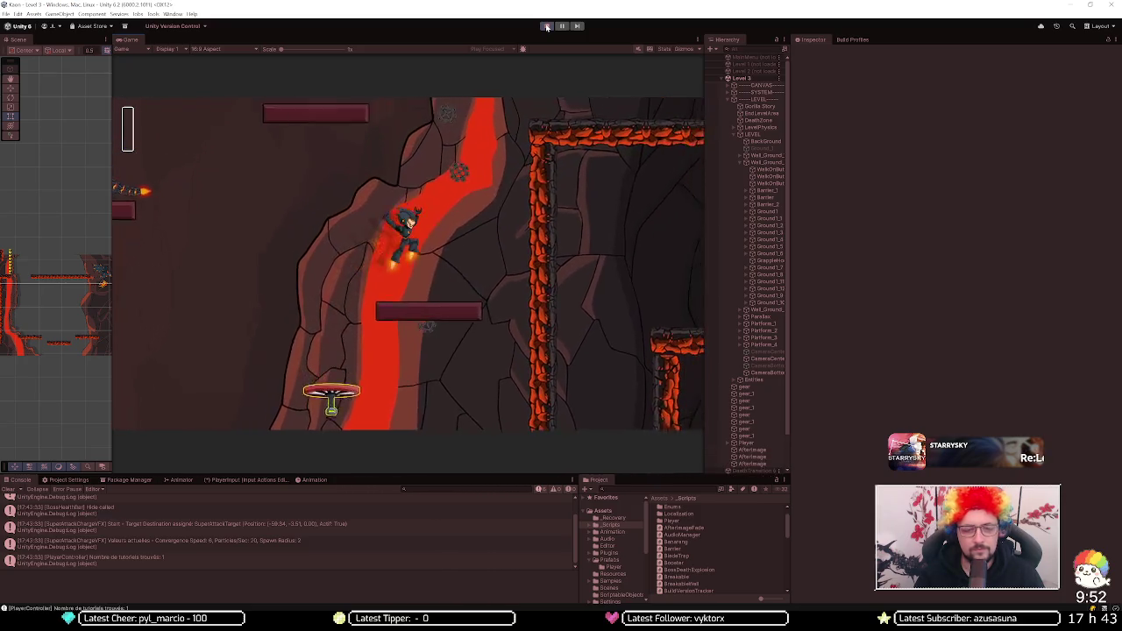
pyautogui.press('space')
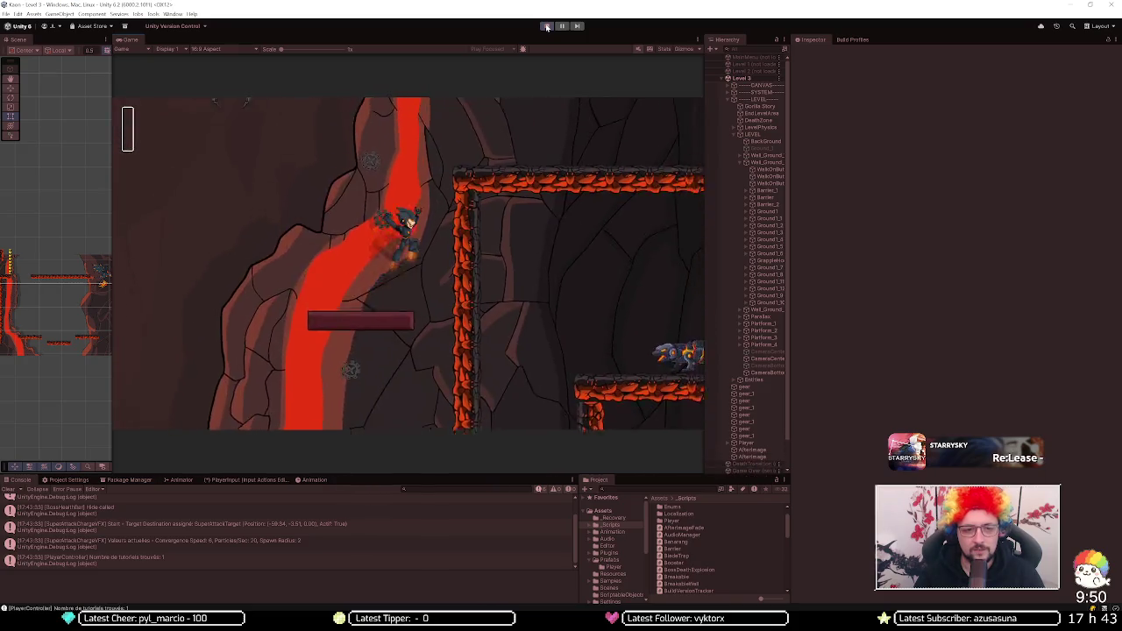
pyautogui.press('space')
pyautogui.press('Left')
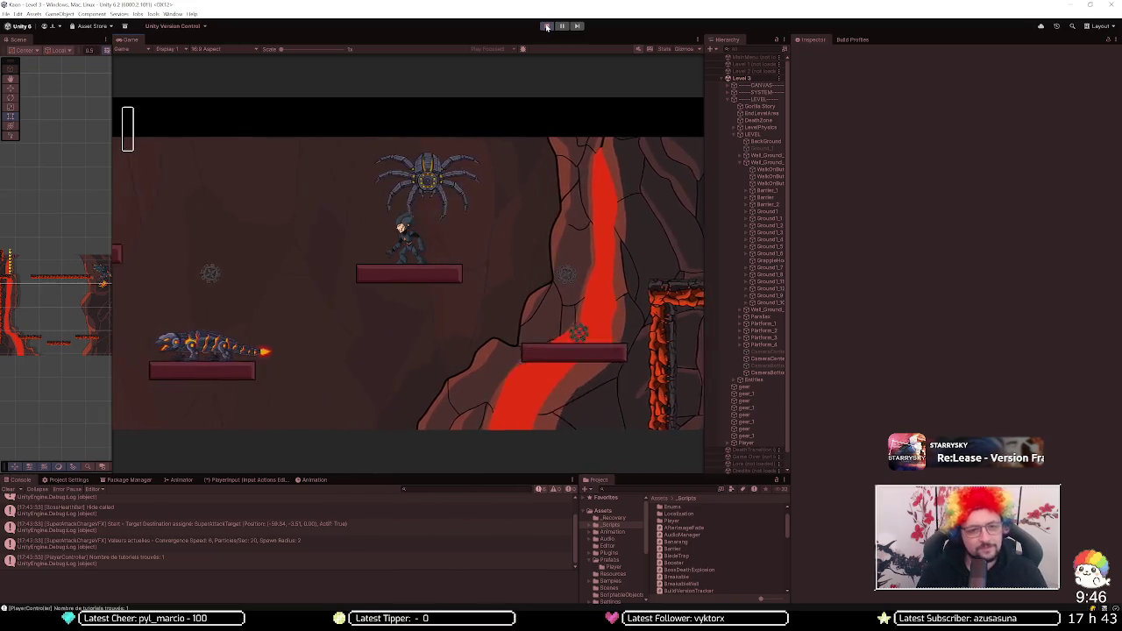
pyautogui.press('Left')
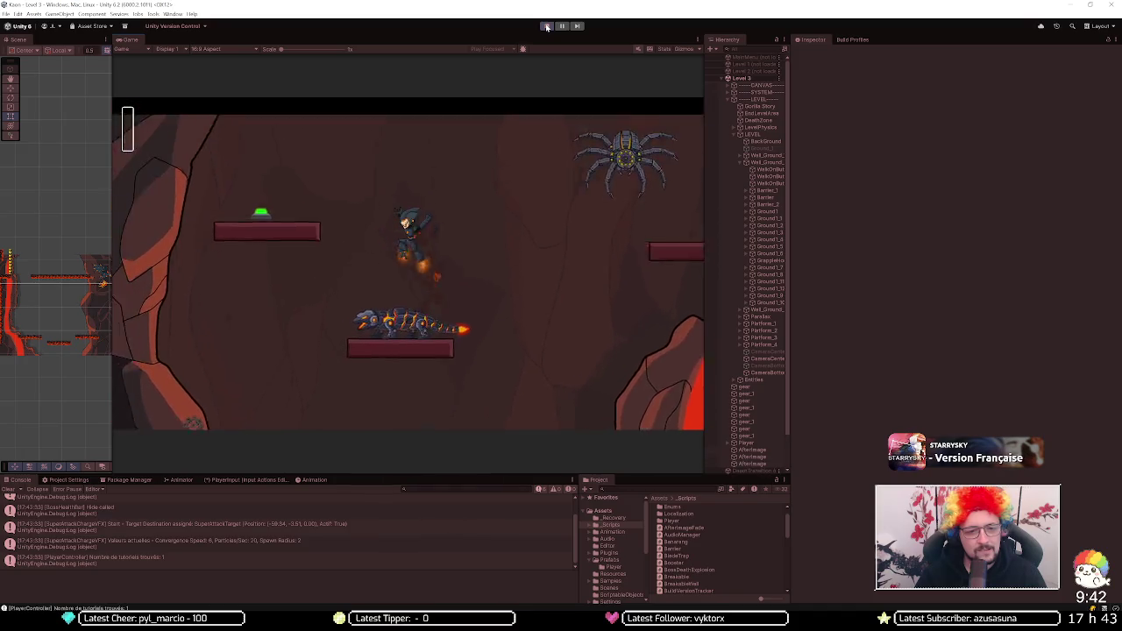
pyautogui.press('Right')
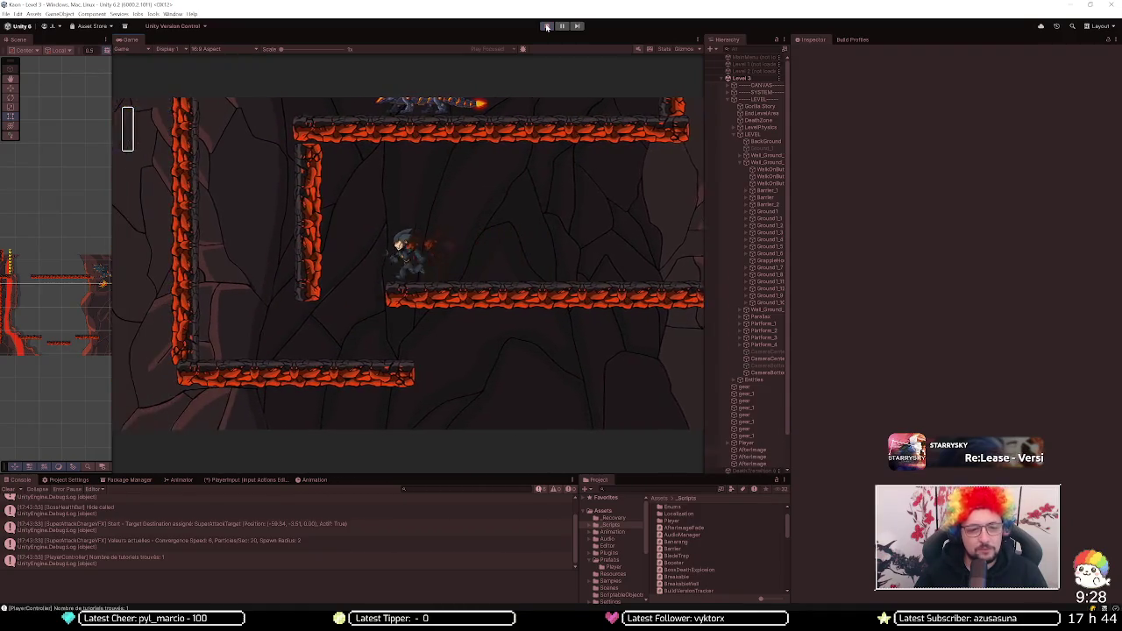
# Step: Play on until the Old World Warehouse death screen appears, then stop play mode
pyautogui.press('Left')
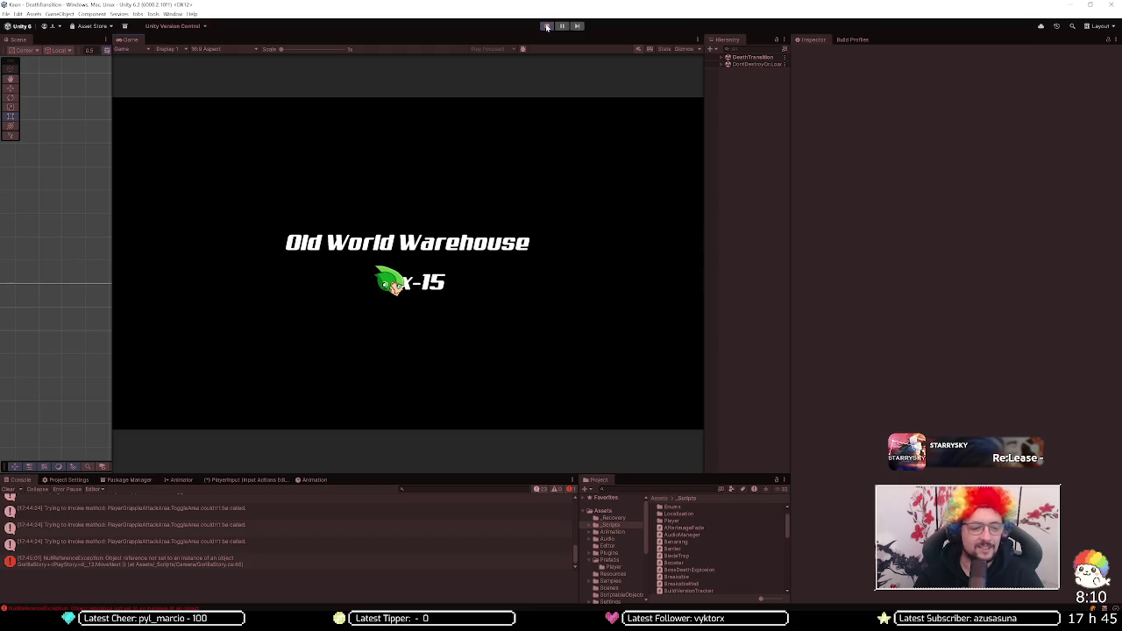
pyautogui.click(546, 27)
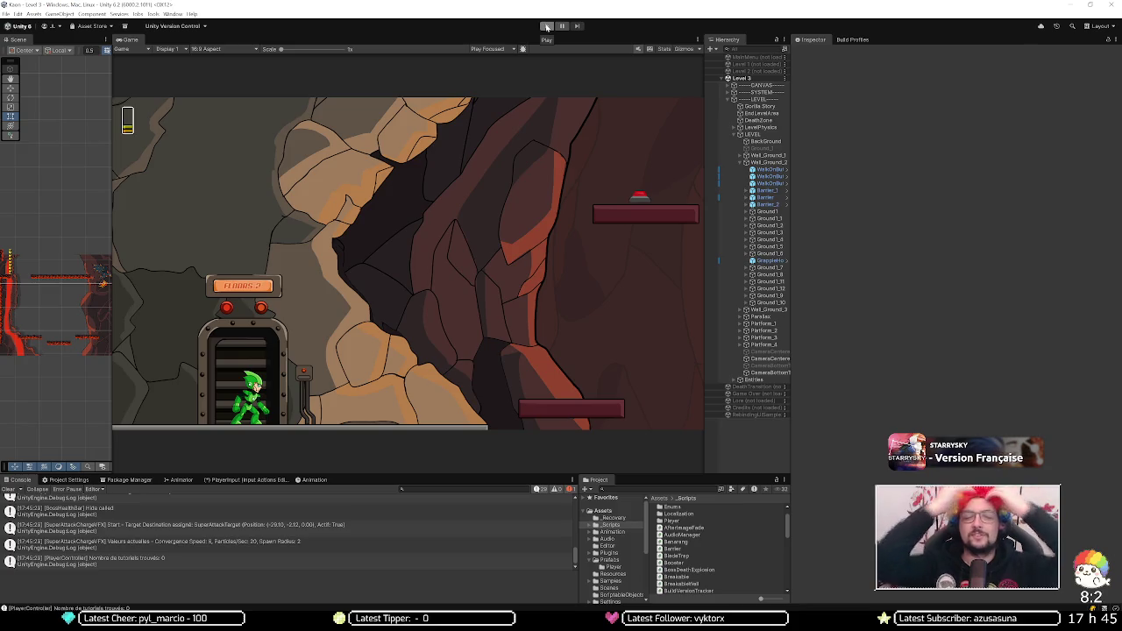
# Step: Set Booster_2's Launch Speed to 20
pyautogui.scroll(-2, 78, 339)
pyautogui.moveTo(51, 338)
pyautogui.mouseDown()
pyautogui.moveTo(75, 321)
pyautogui.moveTo(102, 331)
pyautogui.mouseUp()
pyautogui.click(47, 312)
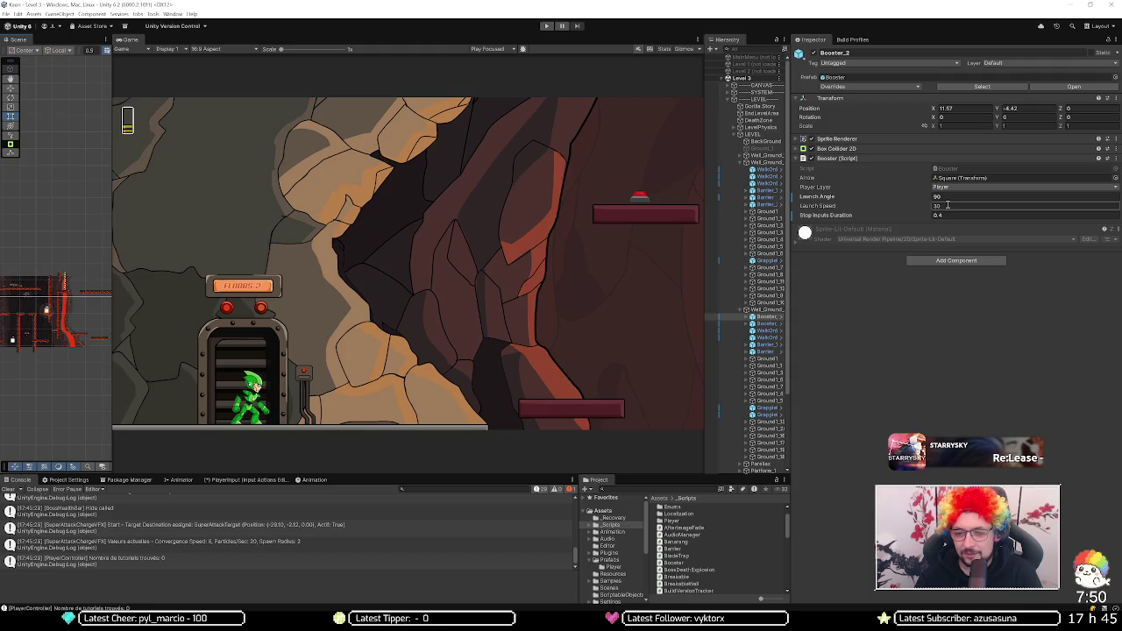
pyautogui.click(948, 205)
pyautogui.write('20')
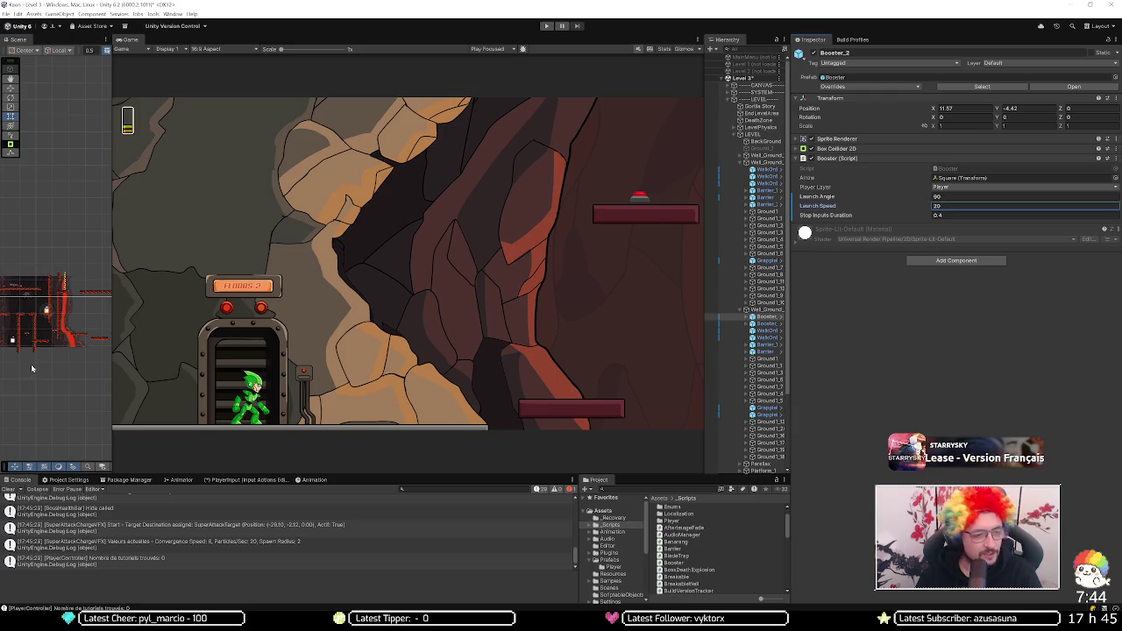
# Step: Set Booster_3's Stop Inputs Duration to 0.4
pyautogui.moveTo(34, 363); pyautogui.dragTo(73, 362)
pyautogui.click(51, 339)
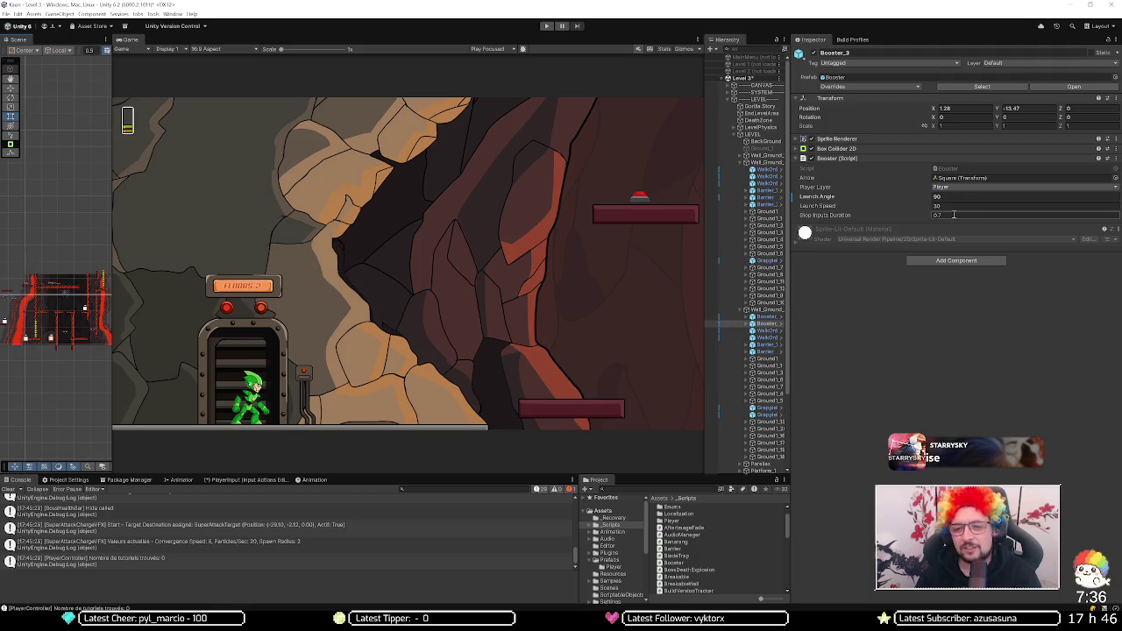
pyautogui.write('0.5')
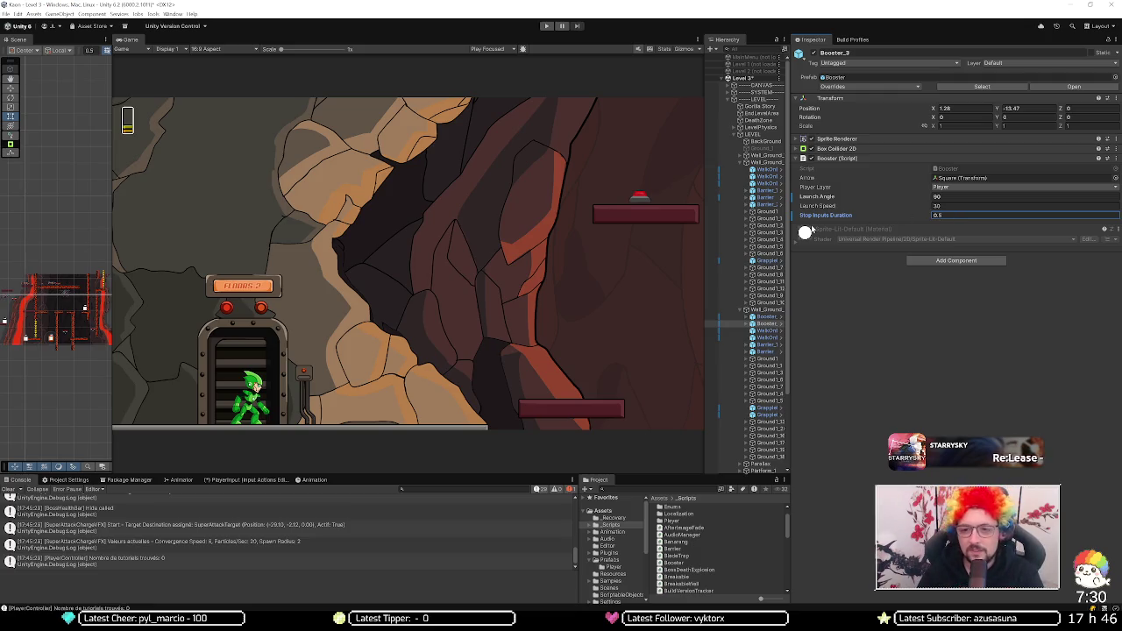
pyautogui.write('3')
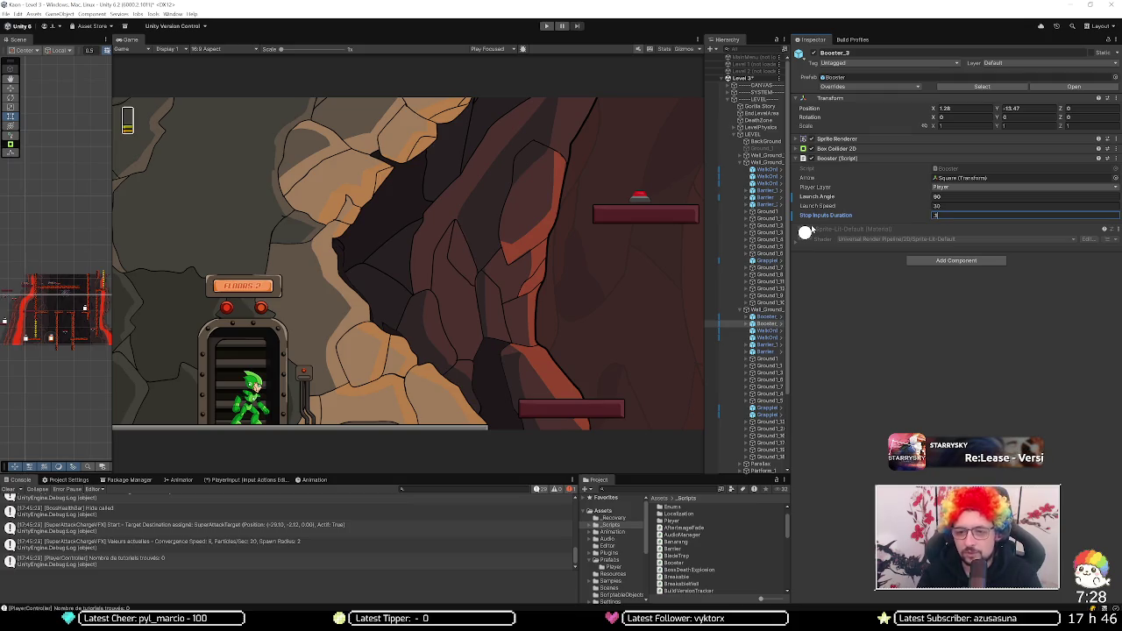
pyautogui.press('BackSpace')
pyautogui.write('0.4')
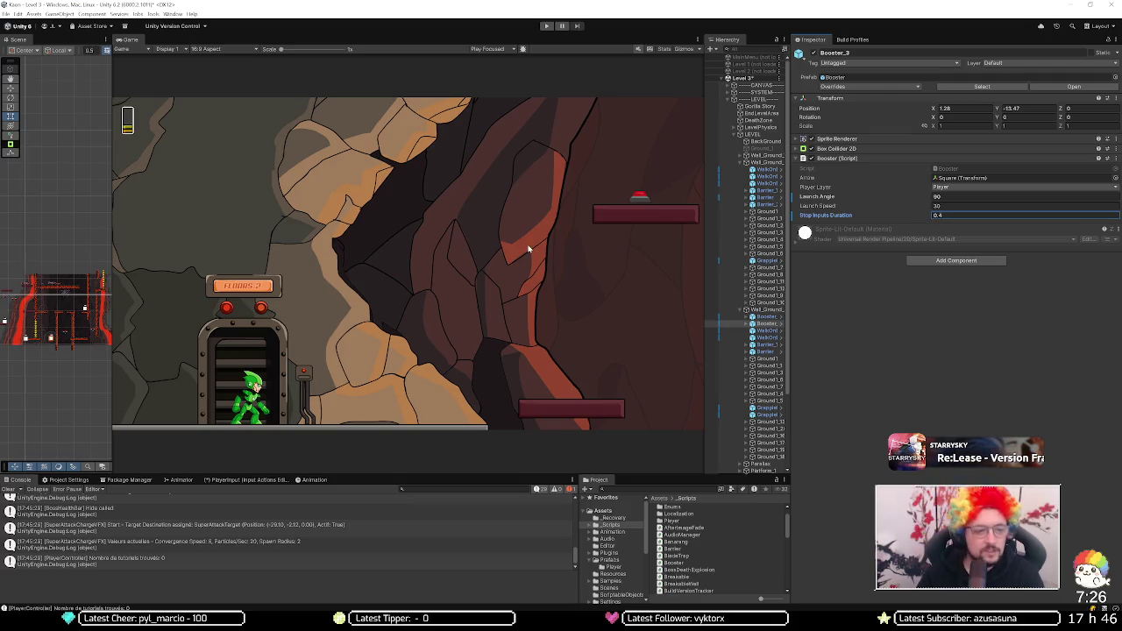
pyautogui.moveTo(104, 297); pyautogui.dragTo(566, 298)
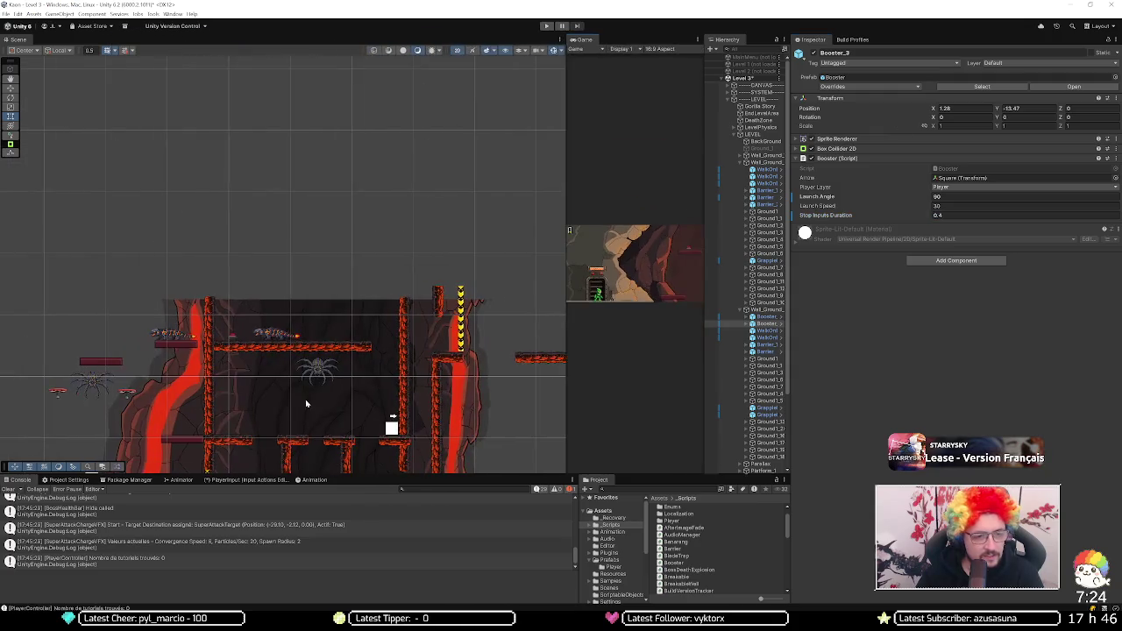
# Step: Change the leftmost booster (Launch Angle 10) to Launch Speed 25
pyautogui.scroll(-3, 294, 248)
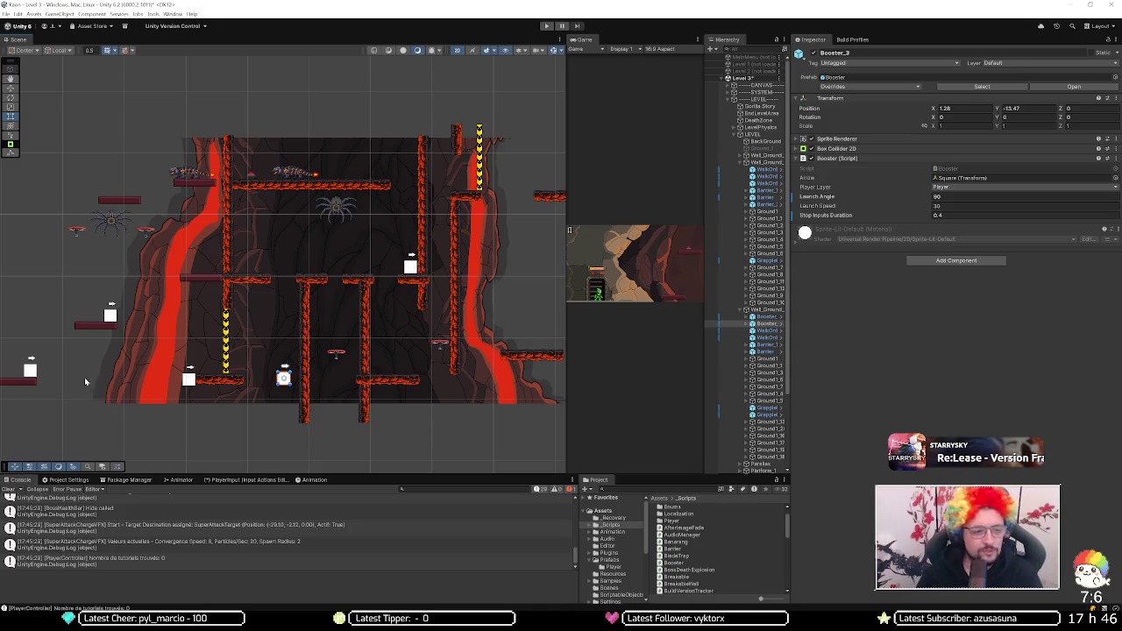
pyautogui.click(30, 370)
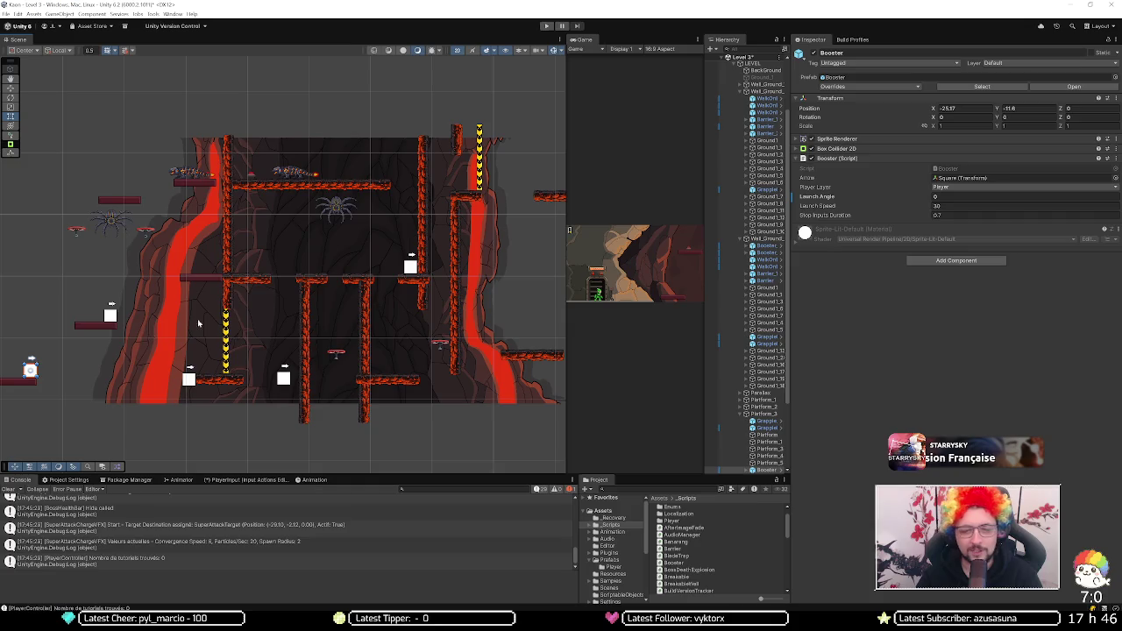
pyautogui.click(958, 196)
pyautogui.write('10')
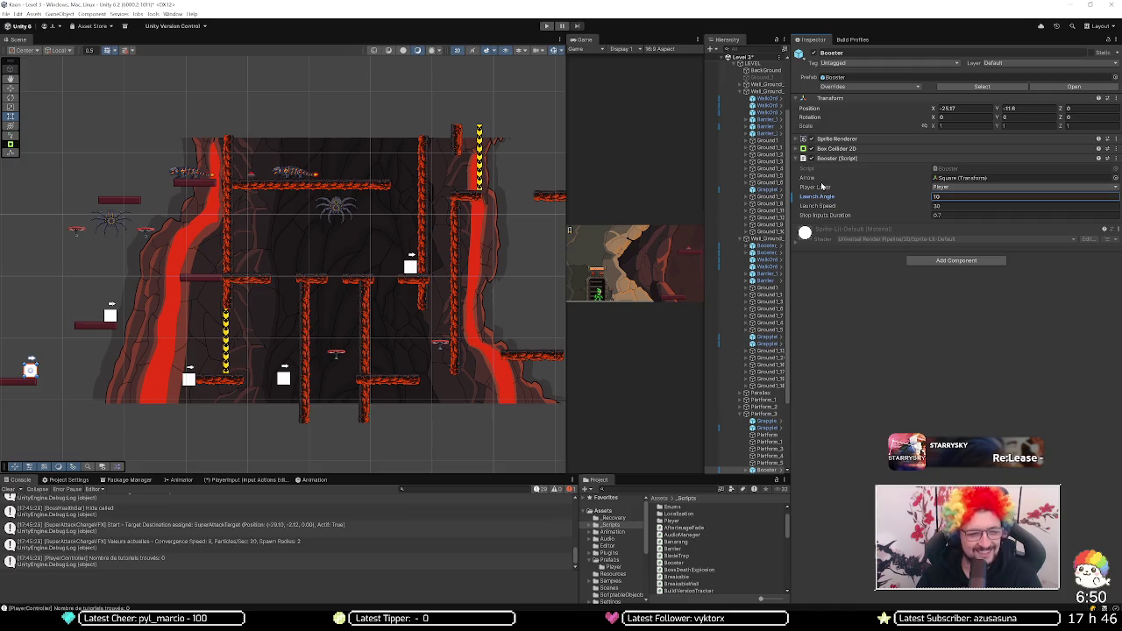
pyautogui.click(954, 206)
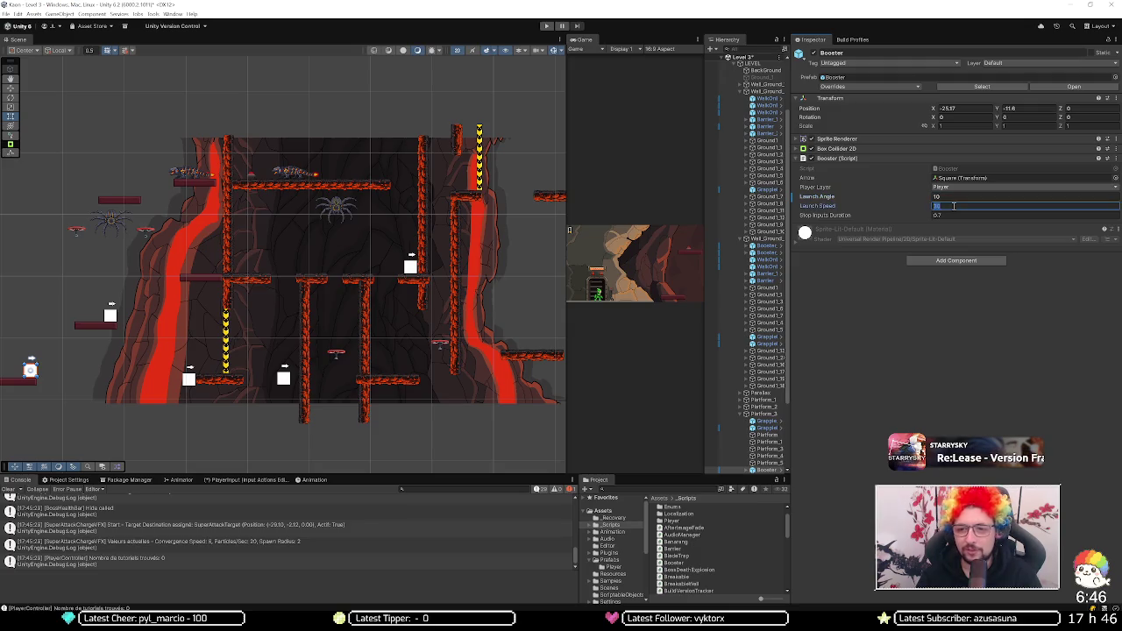
pyautogui.write('25')
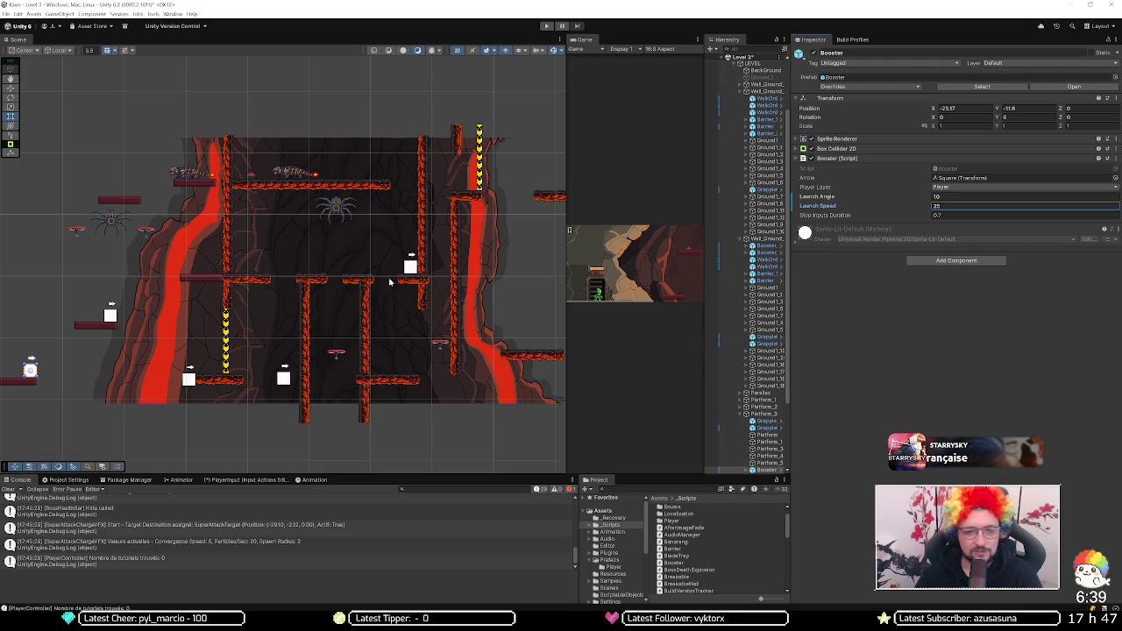
pyautogui.moveTo(82, 313)
pyautogui.mouseDown()
pyautogui.moveTo(295, 331)
pyautogui.moveTo(470, 318)
pyautogui.mouseUp()
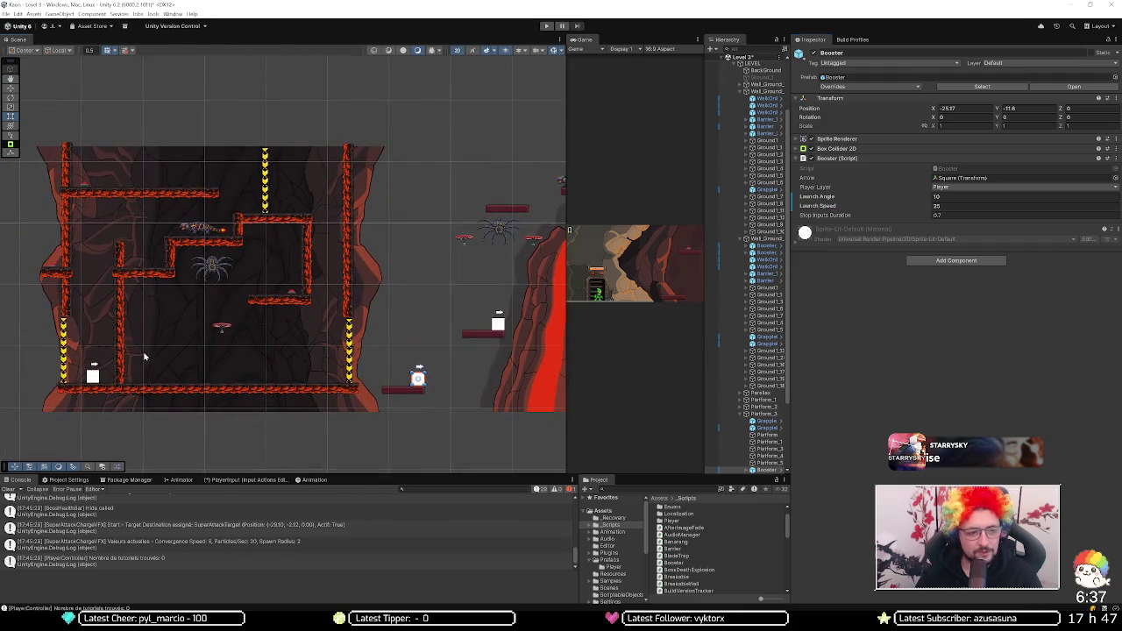
pyautogui.click(94, 376)
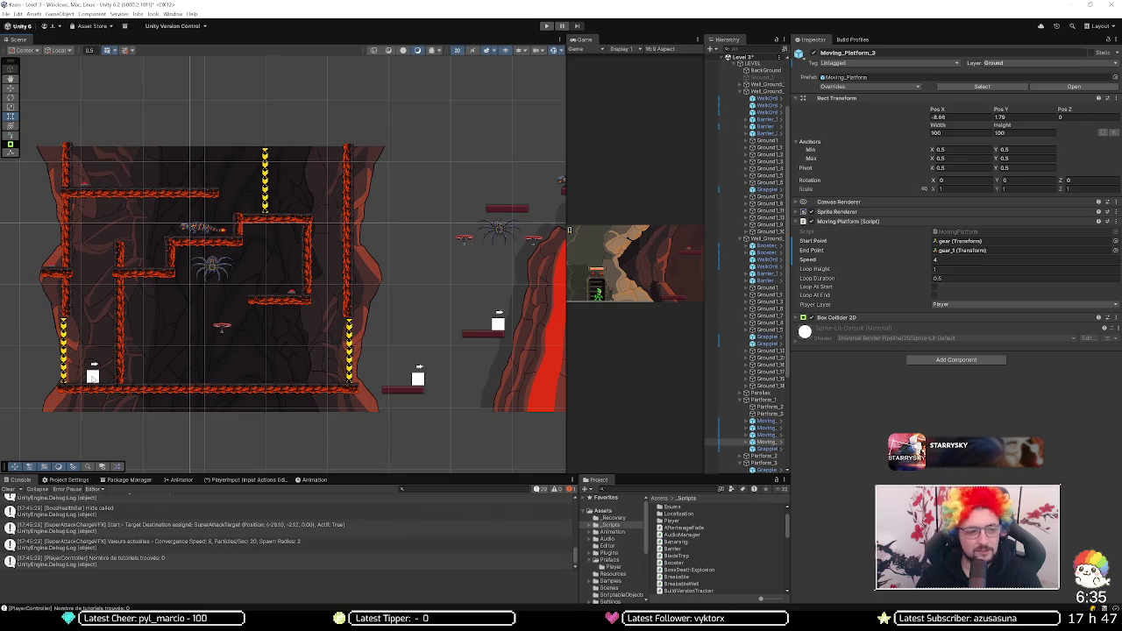
# Step: Select and frame Moving_Platform_3, and undo the accidental move
pyautogui.moveTo(94, 375); pyautogui.dragTo(272, 350)
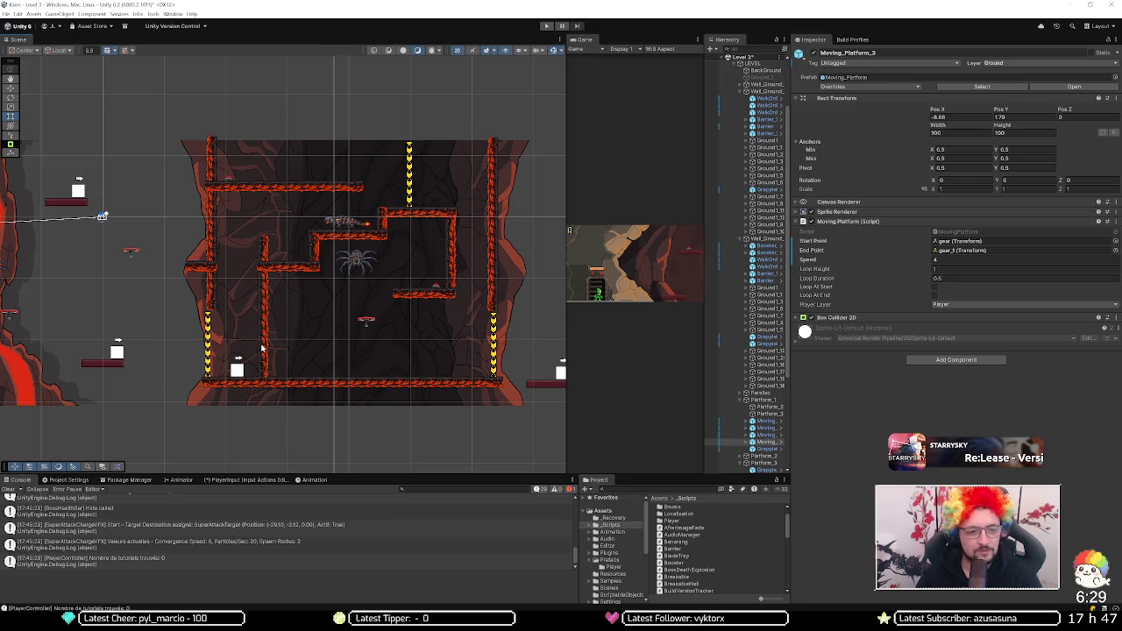
pyautogui.click(246, 355)
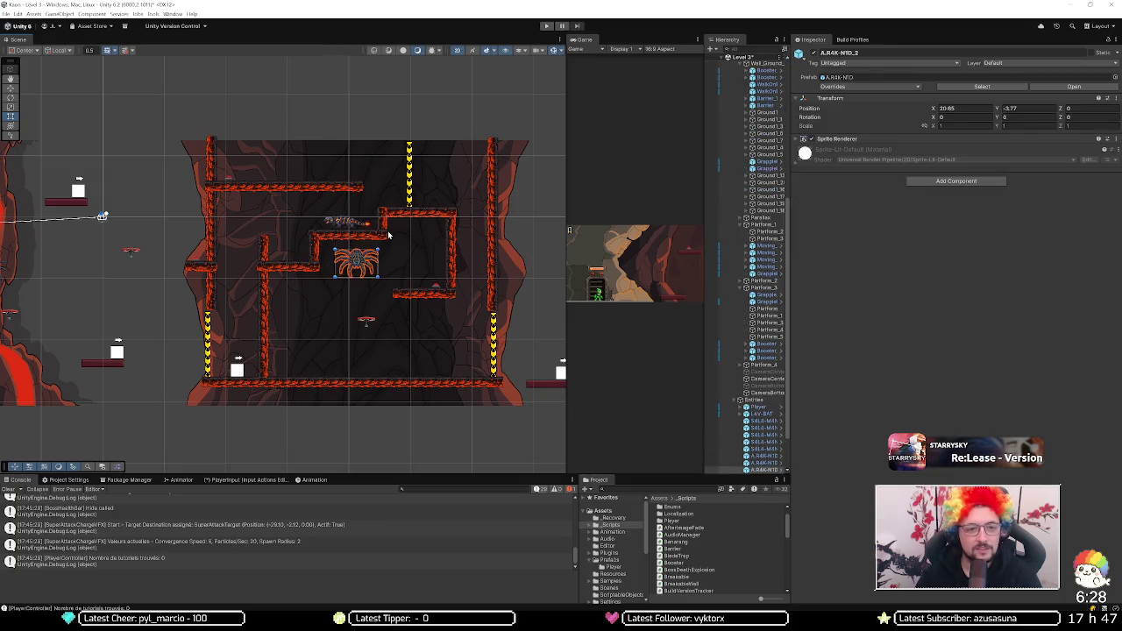
pyautogui.click(244, 358)
pyautogui.moveTo(214, 363)
pyautogui.mouseDown()
pyautogui.moveTo(316, 315)
pyautogui.moveTo(362, 258)
pyautogui.moveTo(389, 263)
pyautogui.moveTo(384, 276)
pyautogui.moveTo(446, 268)
pyautogui.moveTo(396, 275)
pyautogui.mouseUp()
pyautogui.press('f')
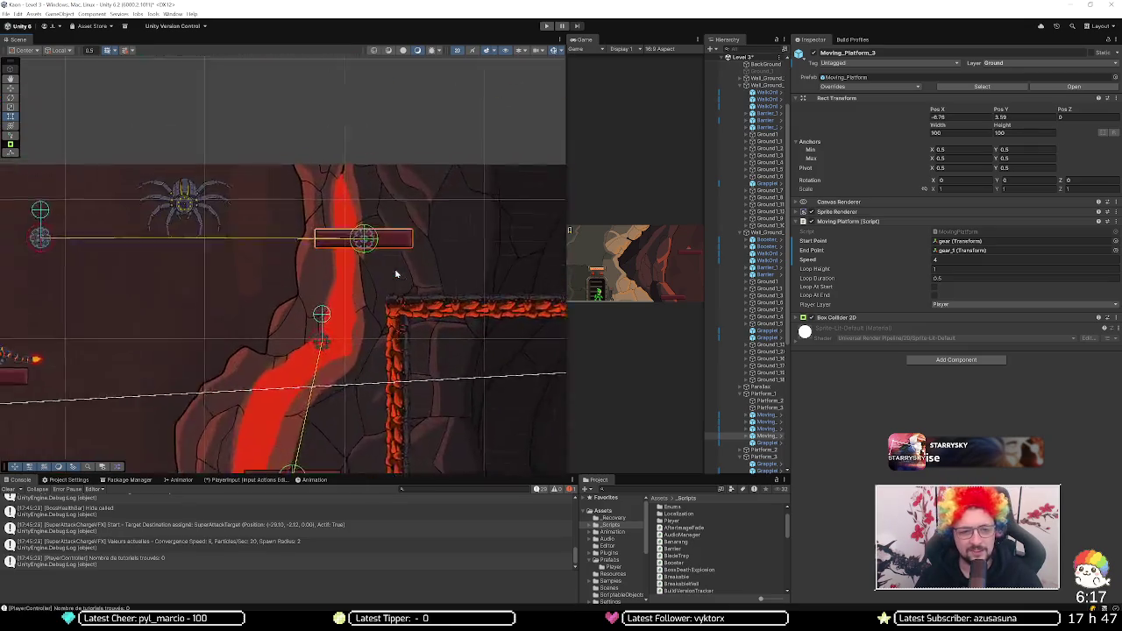
pyautogui.scroll(-8, 396, 274)
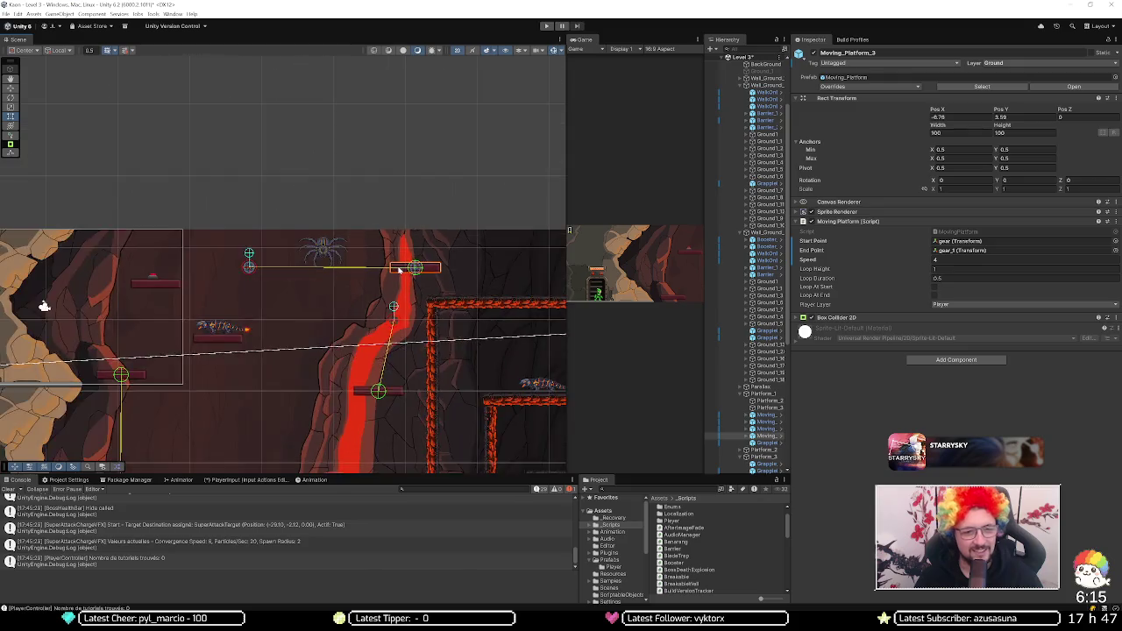
pyautogui.moveTo(399, 271)
pyautogui.mouseDown()
pyautogui.moveTo(420, 313)
pyautogui.moveTo(371, 328)
pyautogui.mouseUp()
pyautogui.click(420, 313)
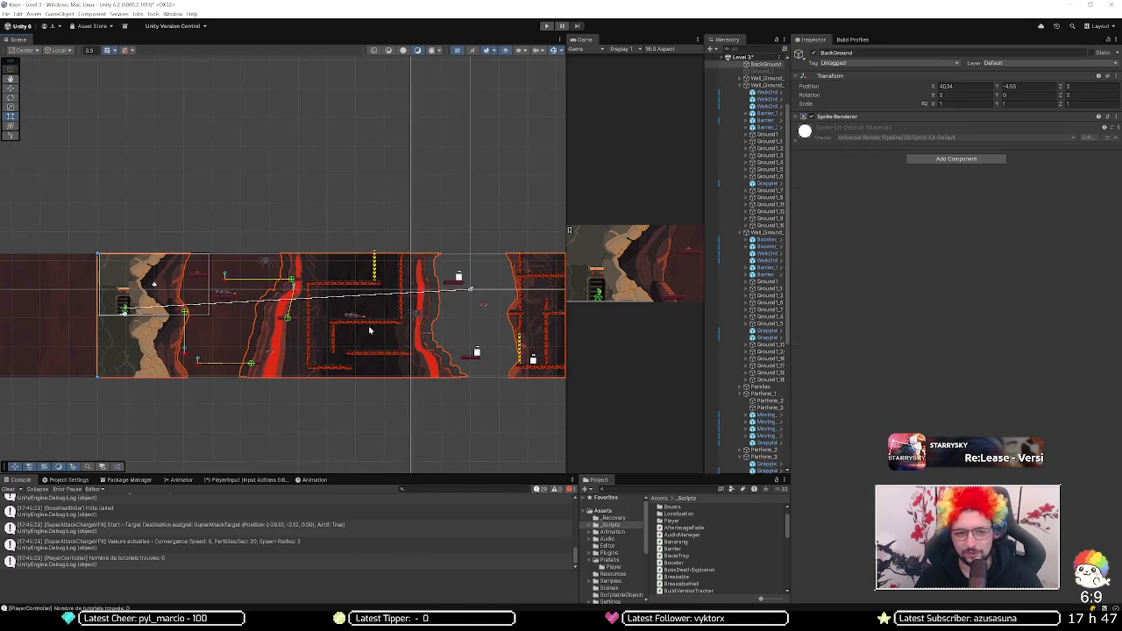
pyautogui.click(371, 329)
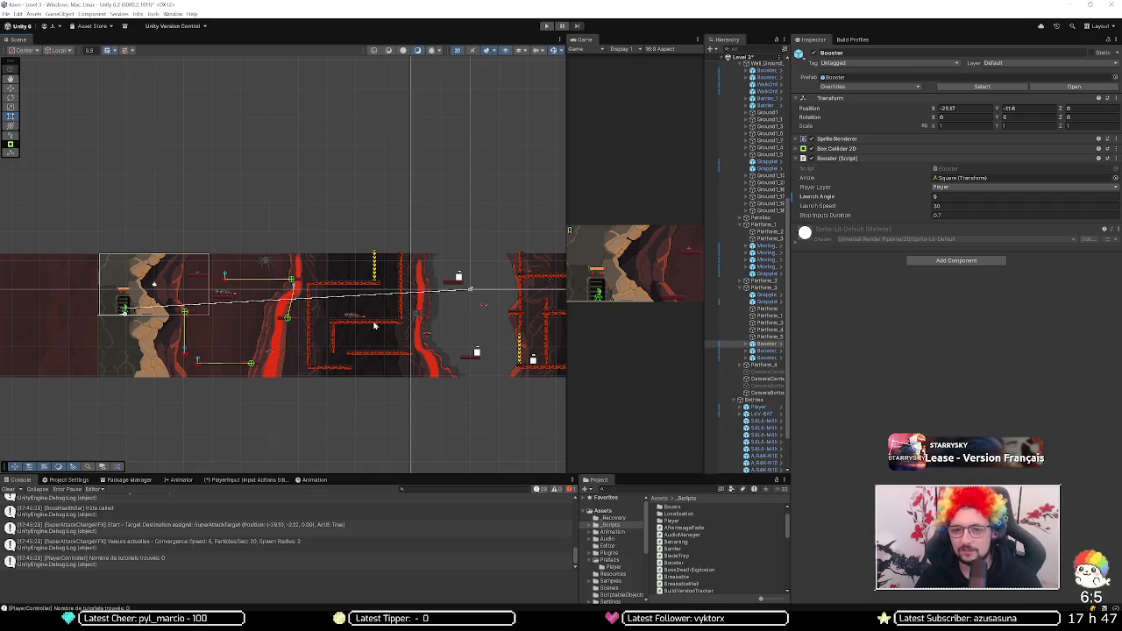
pyautogui.hotkey('ctrl', 'z')
# Step: Check the moving platforms, then select Booster_2 to review angle 90, speed 20 and duration 0.4
pyautogui.click(373, 325)
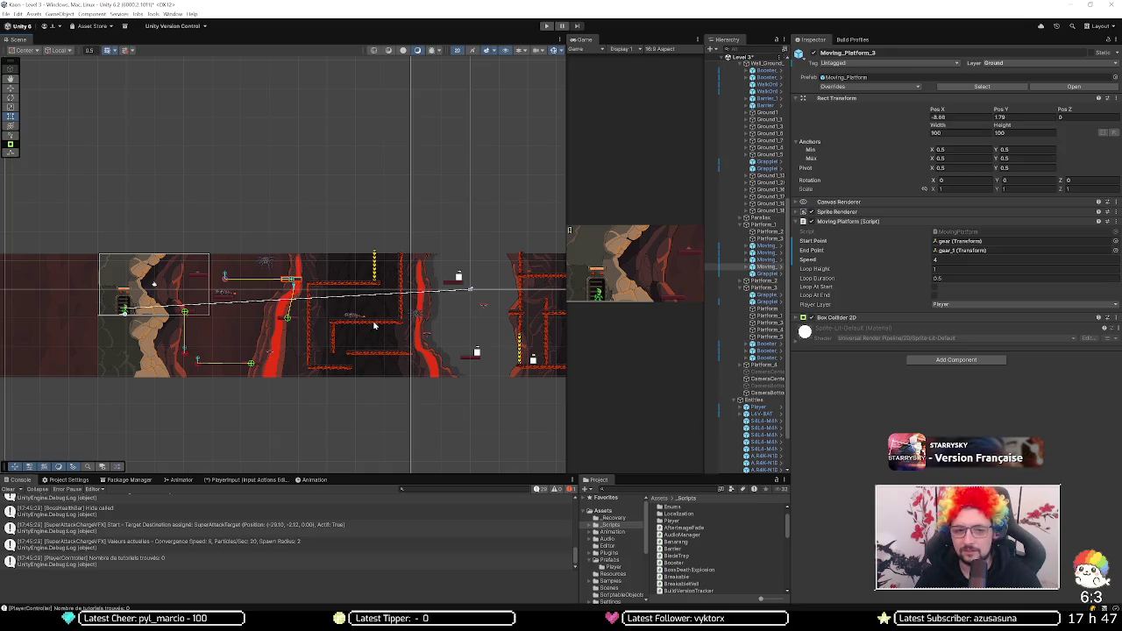
pyautogui.click(374, 325)
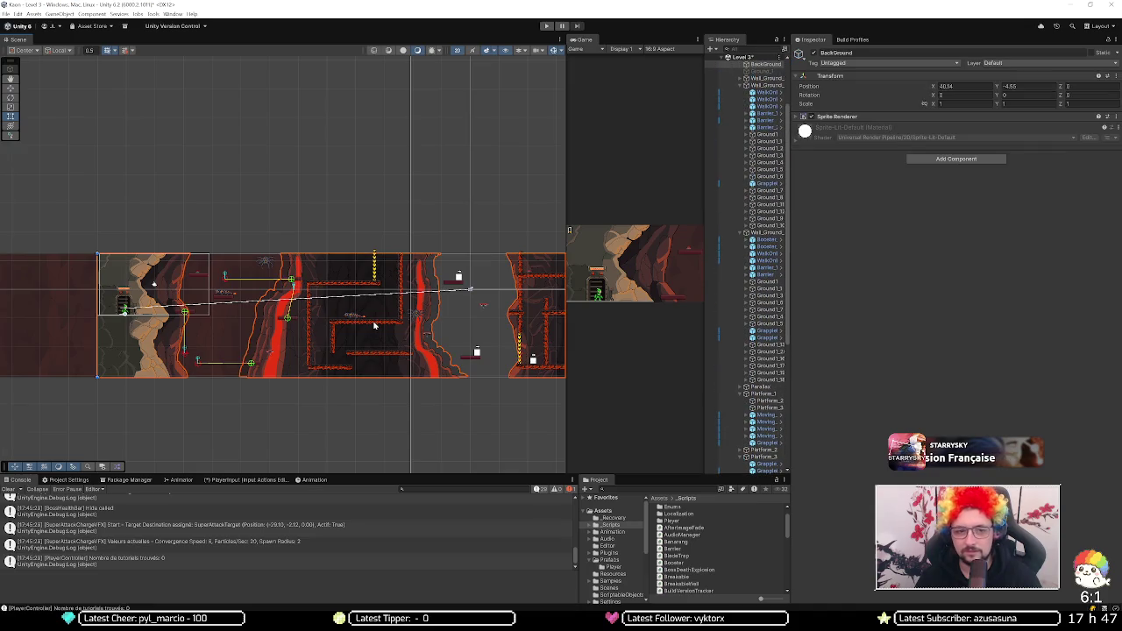
pyautogui.click(373, 325)
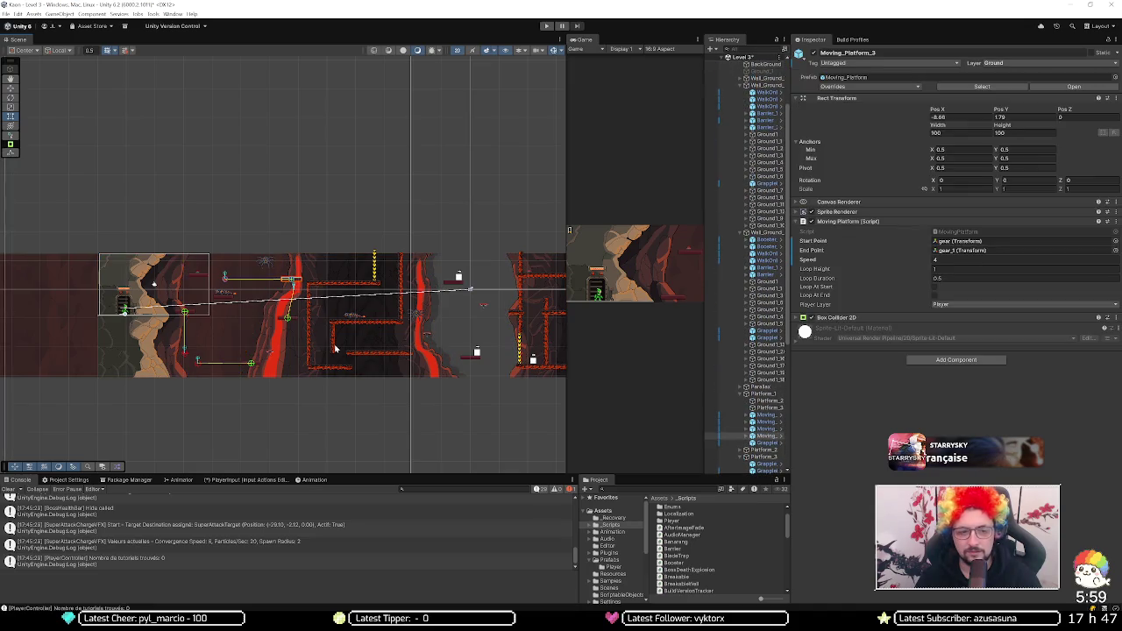
pyautogui.click(533, 362)
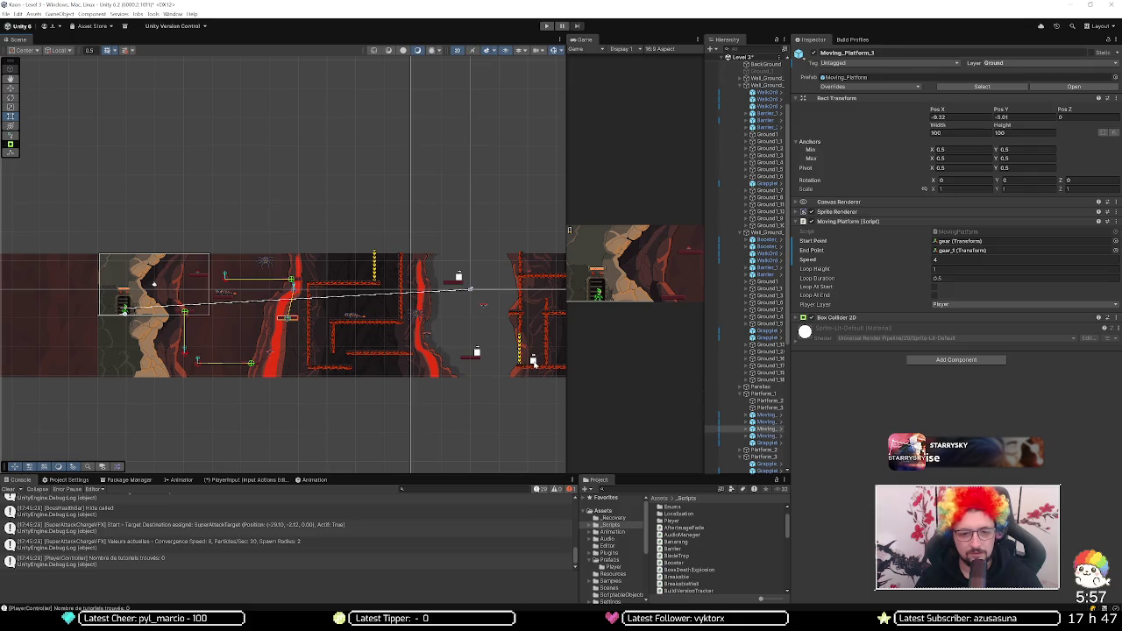
pyautogui.click(533, 362)
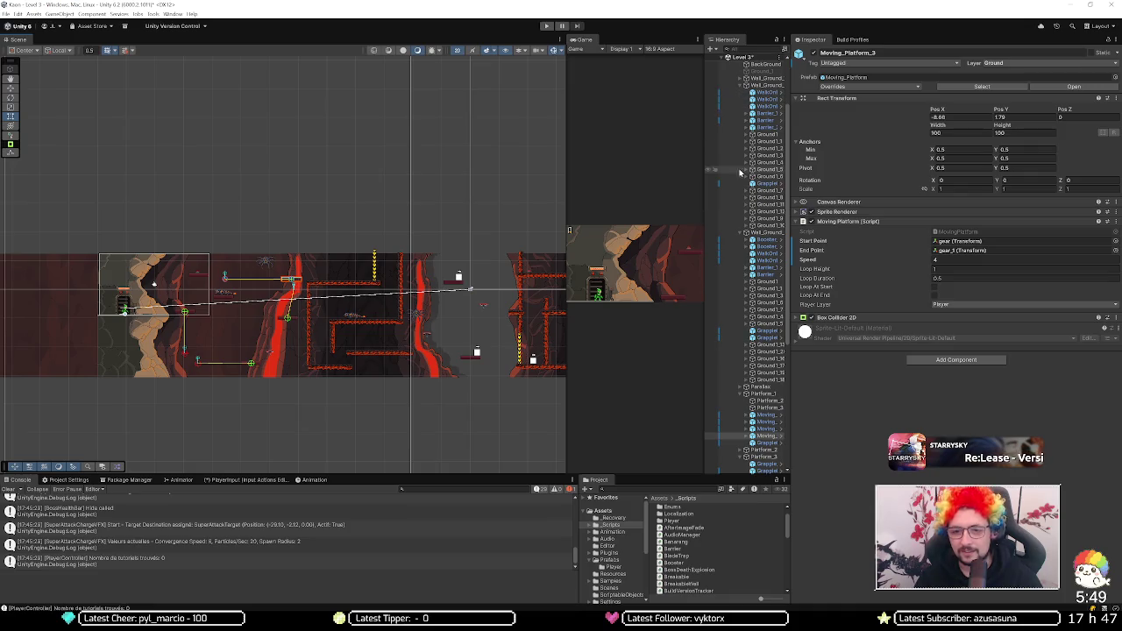
pyautogui.scroll(2, 737, 114)
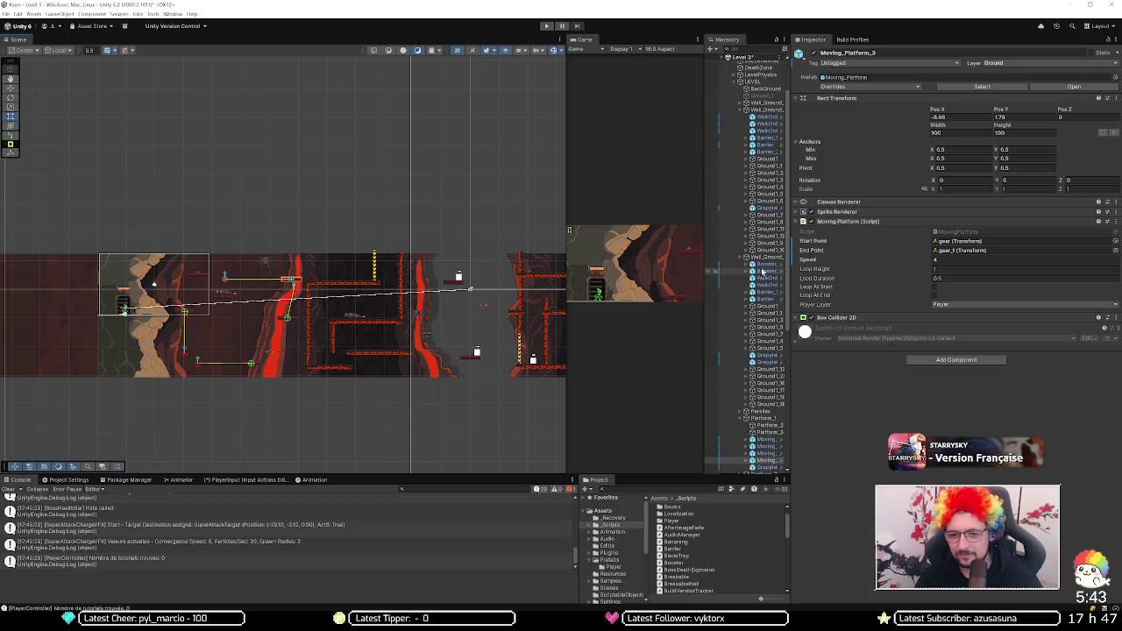
pyautogui.click(765, 264)
pyautogui.click(758, 49)
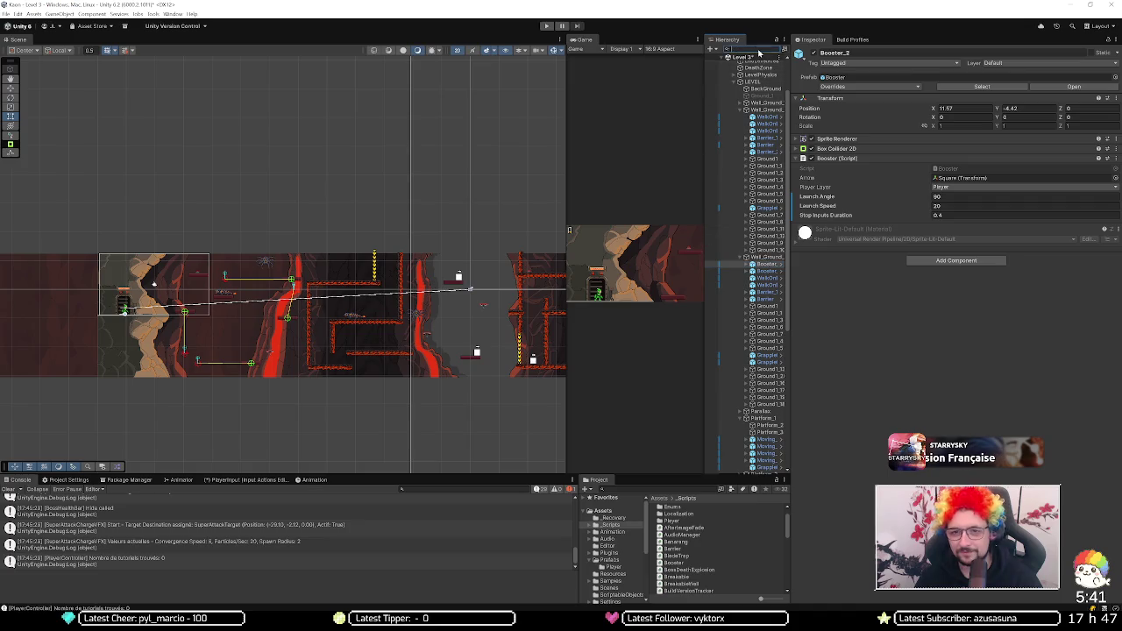
# Step: Filter the Hierarchy for 'booster' and step through the booster results to Booster_2
pyautogui.write('booster')
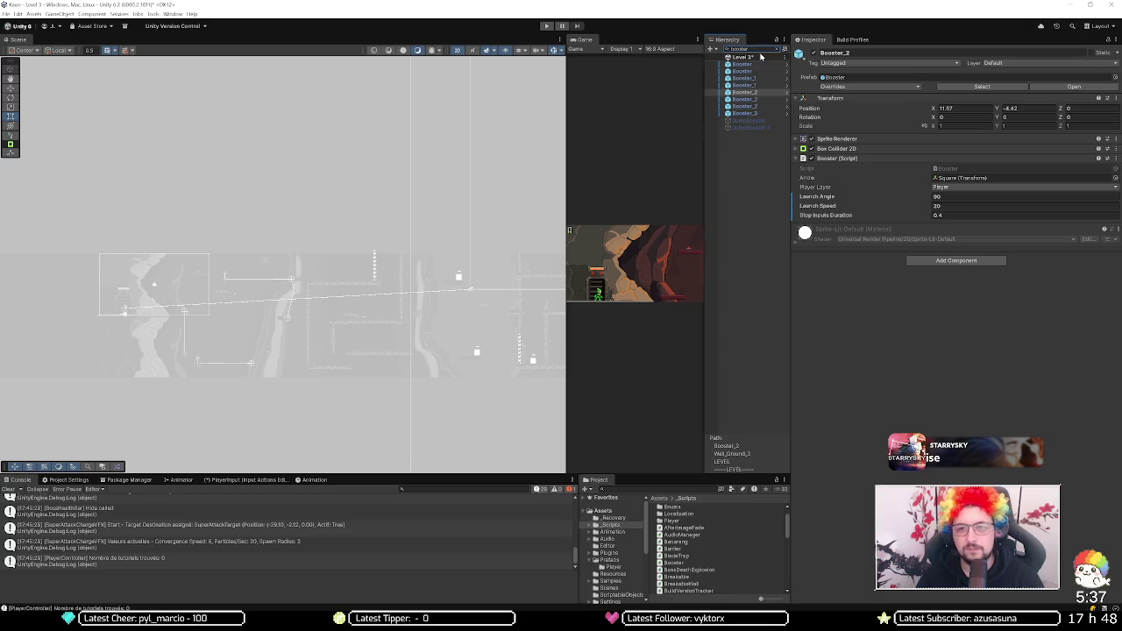
pyautogui.click(742, 64)
pyautogui.press('Down')
pyautogui.press('Down')
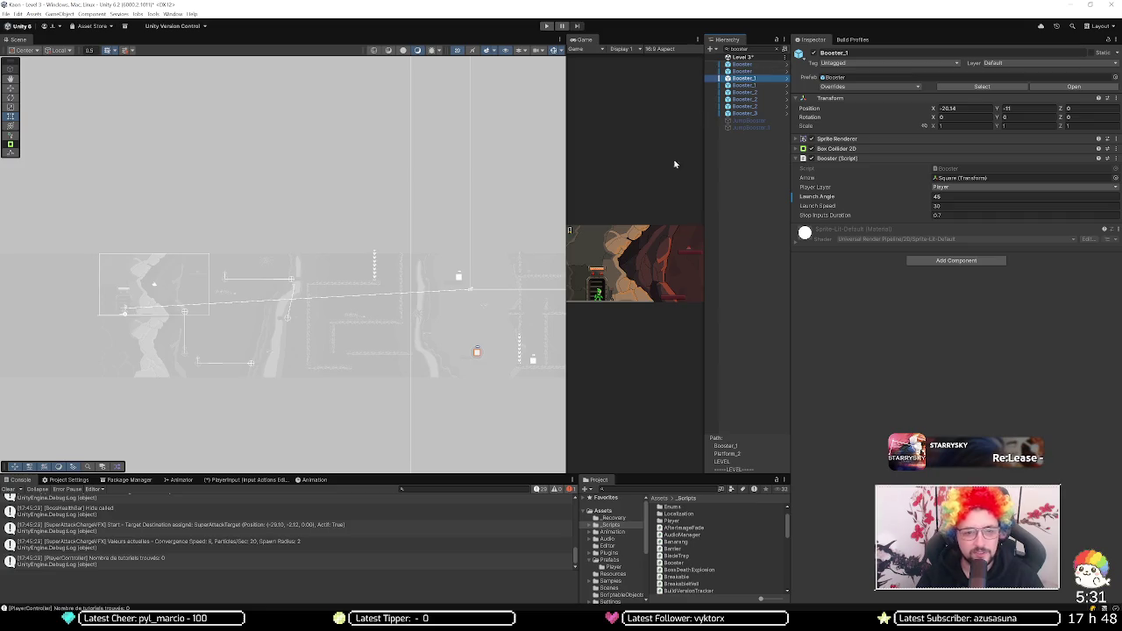
pyautogui.press('f')
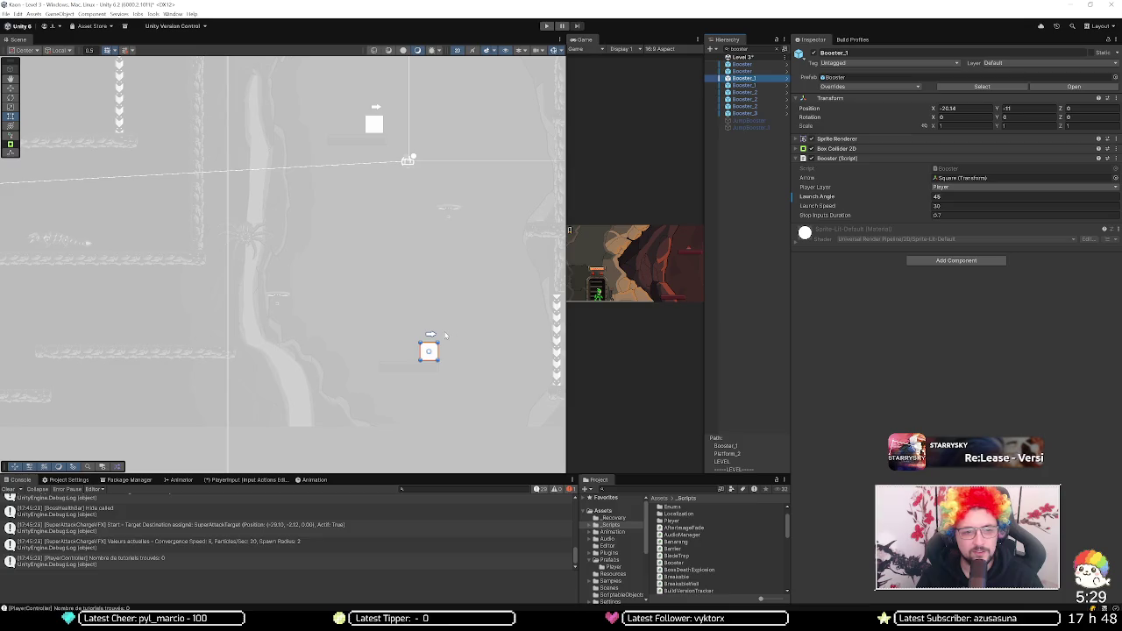
pyautogui.scroll(-2, 445, 335)
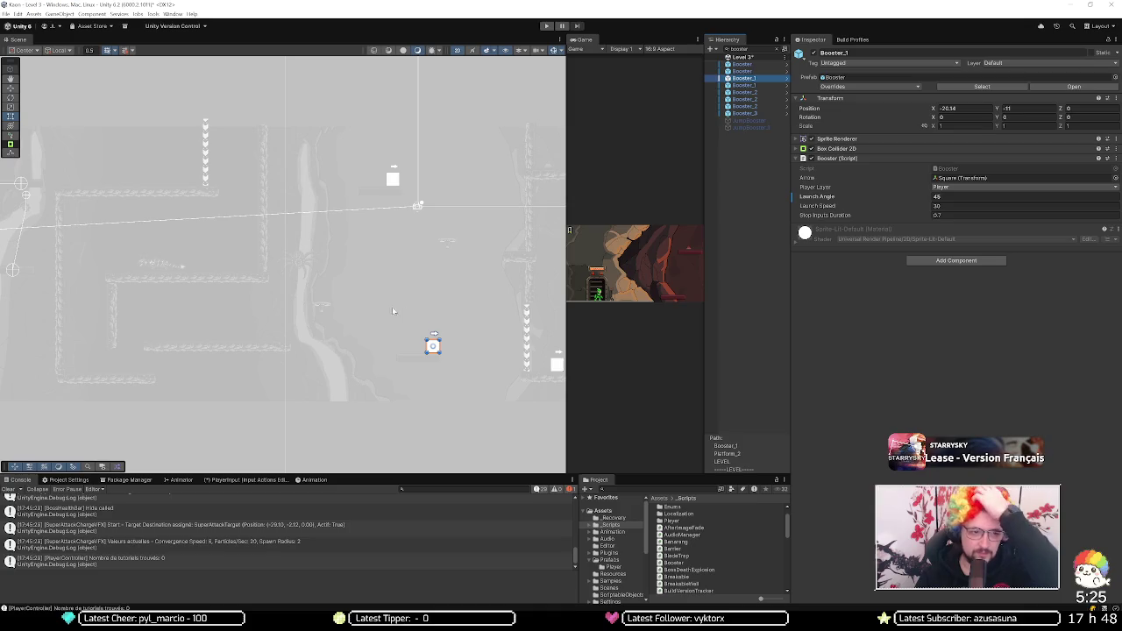
pyautogui.hscroll(5, 165, 330)
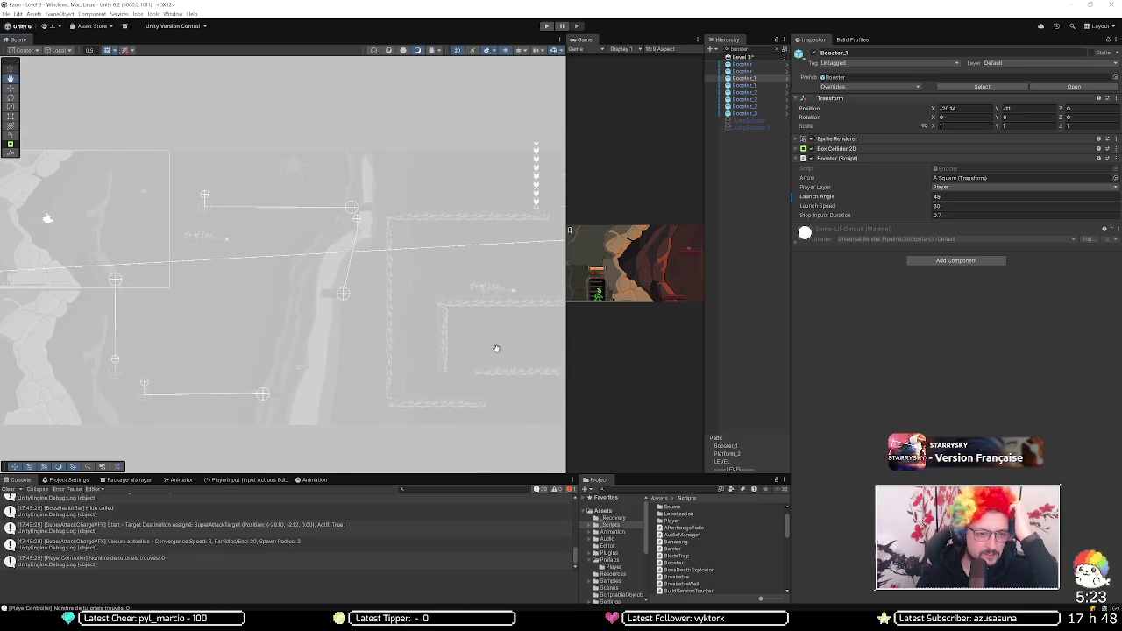
pyautogui.scroll(-1, 435, 313)
pyautogui.click(729, 86)
pyautogui.press('Down')
pyautogui.press('Down')
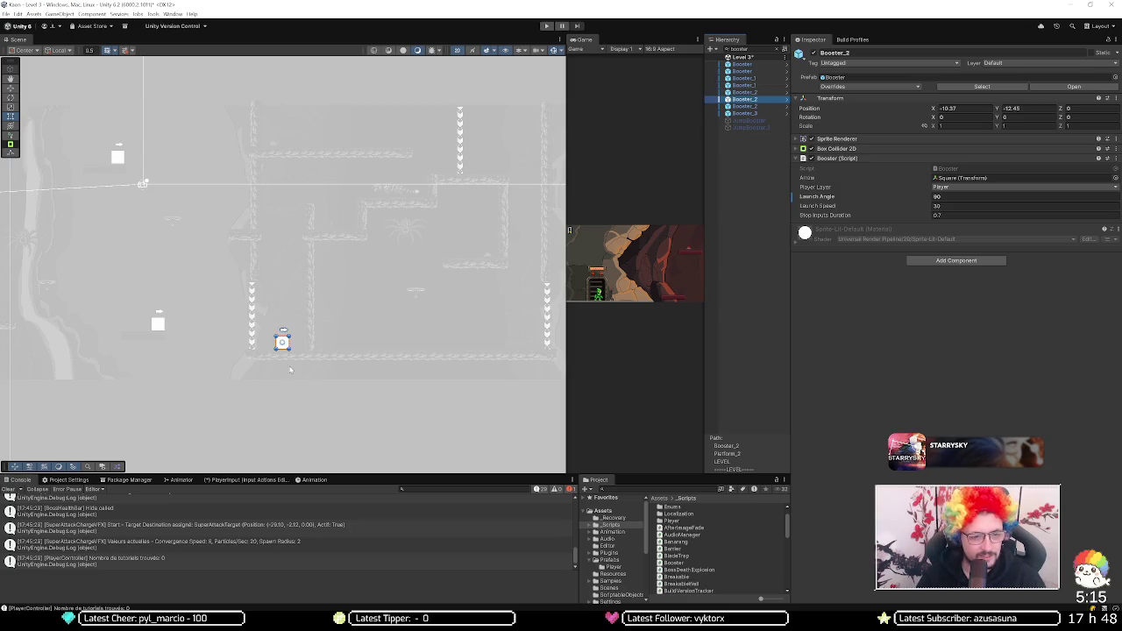
# Step: Give Booster_2 Launch Speed 30 and Stop Inputs Duration 0.4, then start Play mode
pyautogui.click(952, 205)
pyautogui.click(958, 213)
pyautogui.write('0.4')
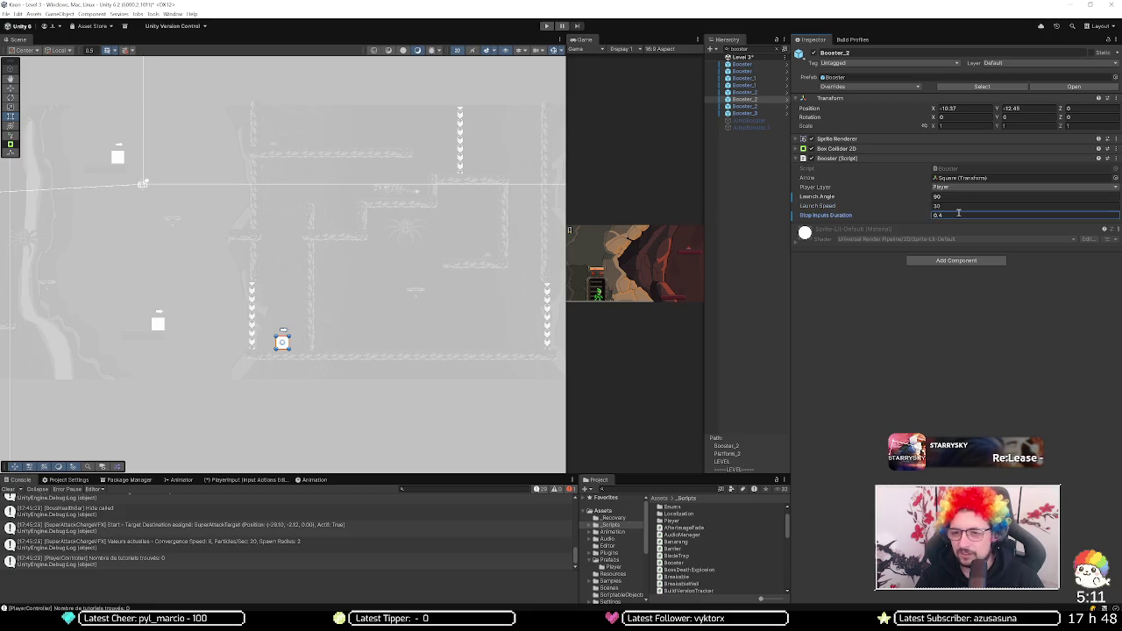
pyautogui.click(546, 26)
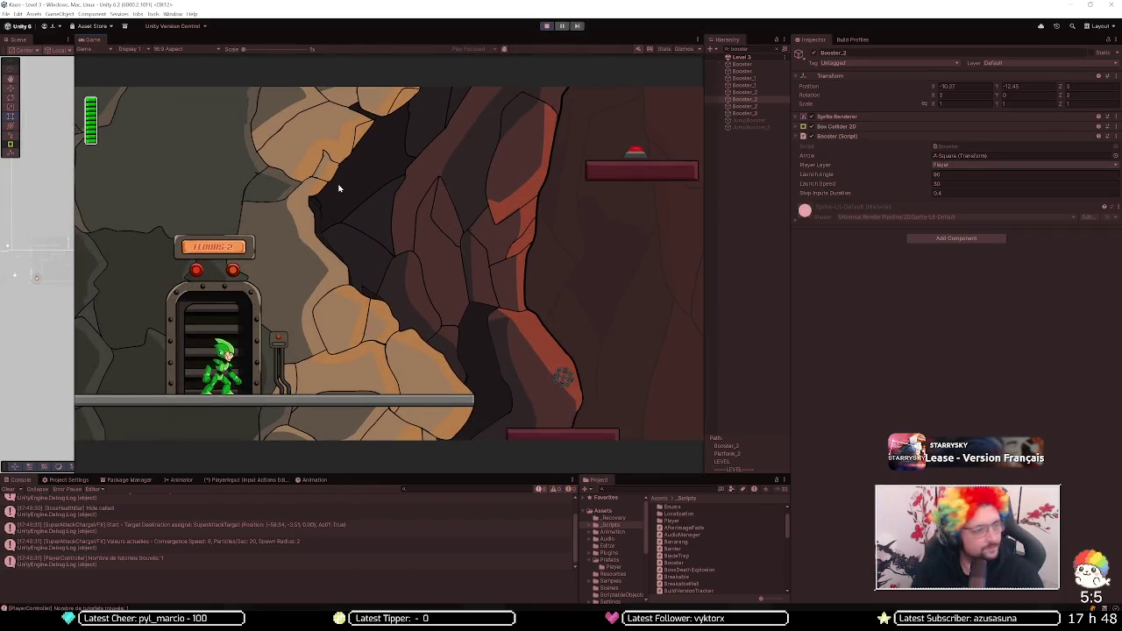
# Step: Run out of the elevator and ride the first boosters up onto a new platform
pyautogui.press('d')
pyautogui.press('space')
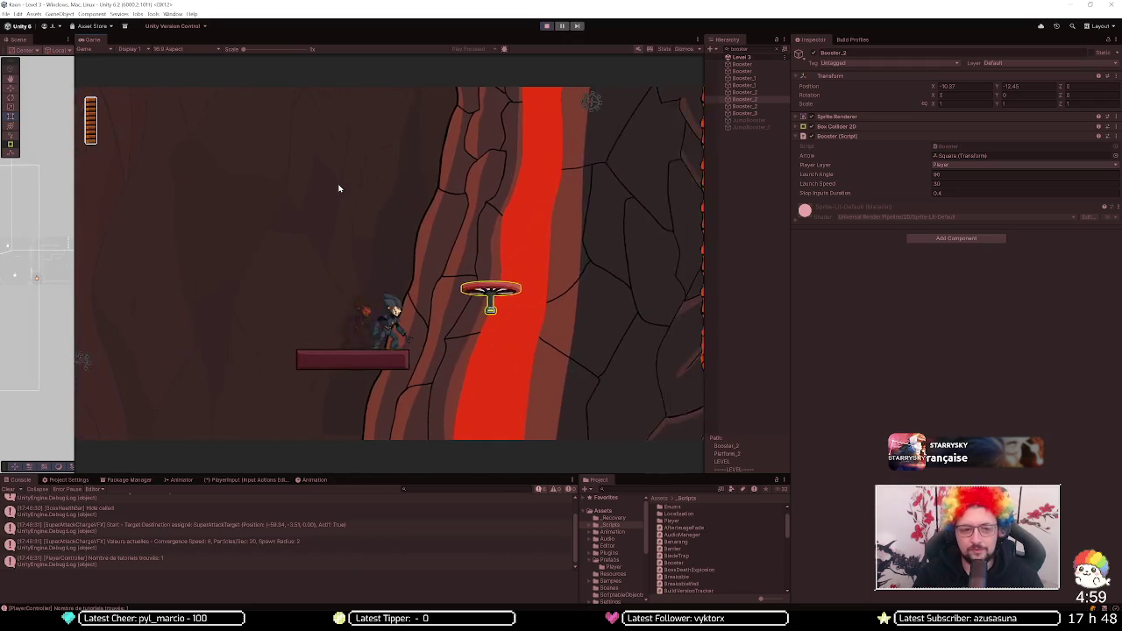
pyautogui.press('d')
pyautogui.press('space')
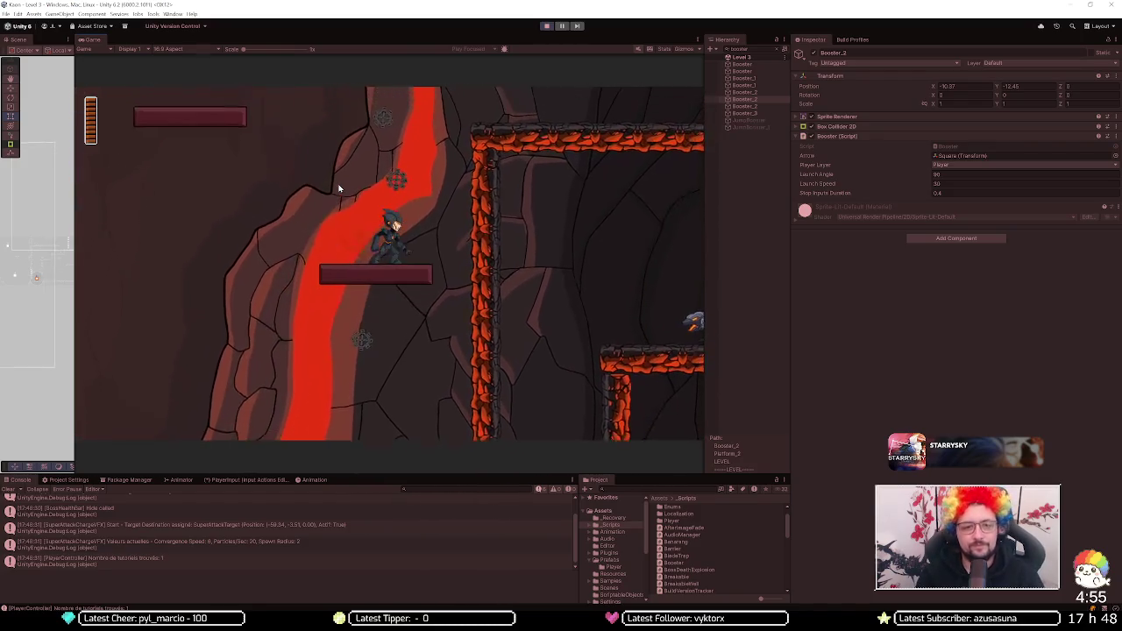
pyautogui.press('a')
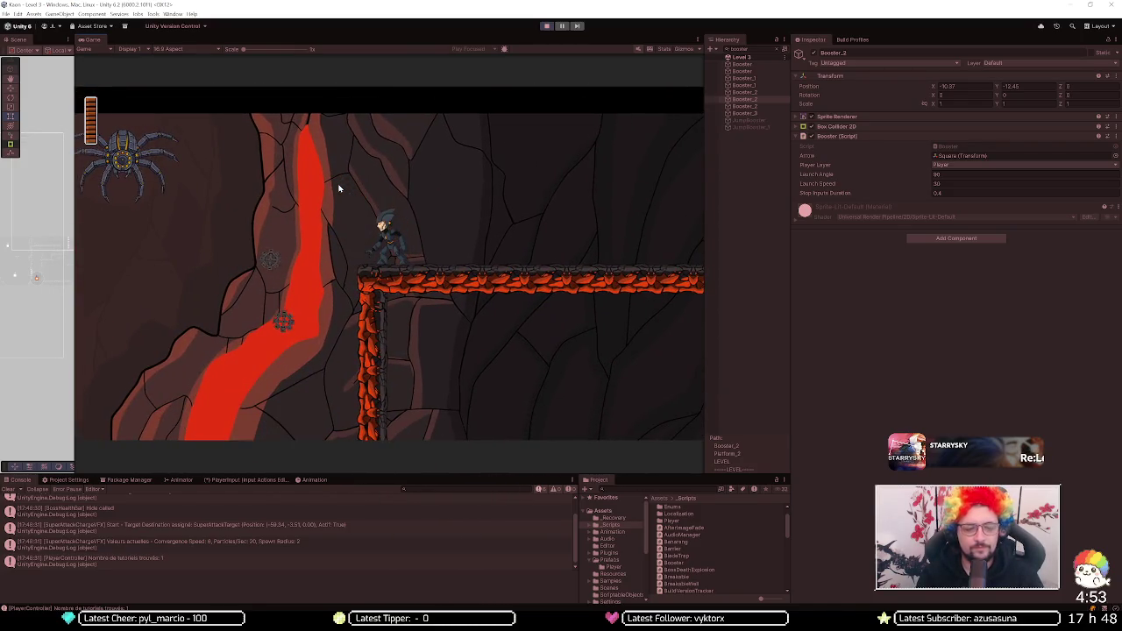
pyautogui.press('a')
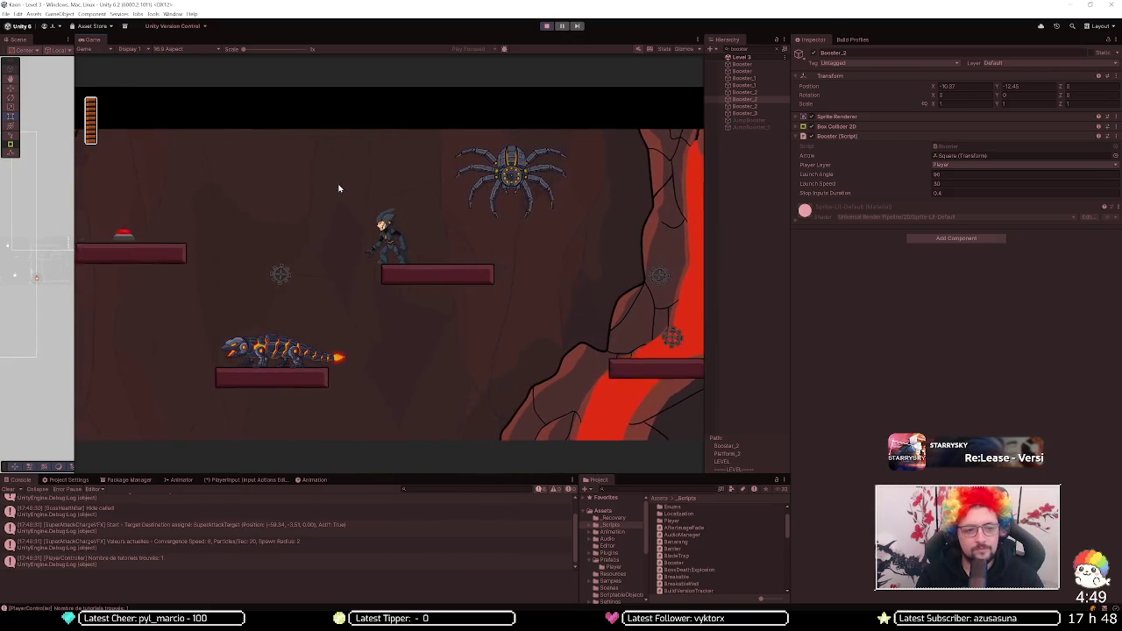
pyautogui.press('space')
pyautogui.press('a')
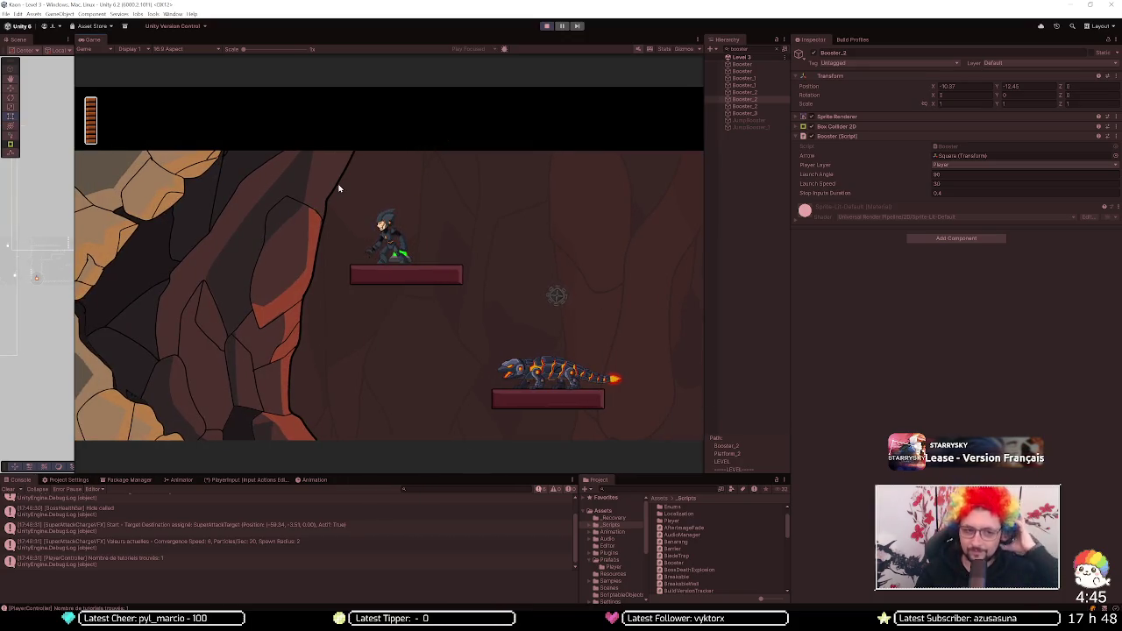
pyautogui.press('space')
pyautogui.press('d')
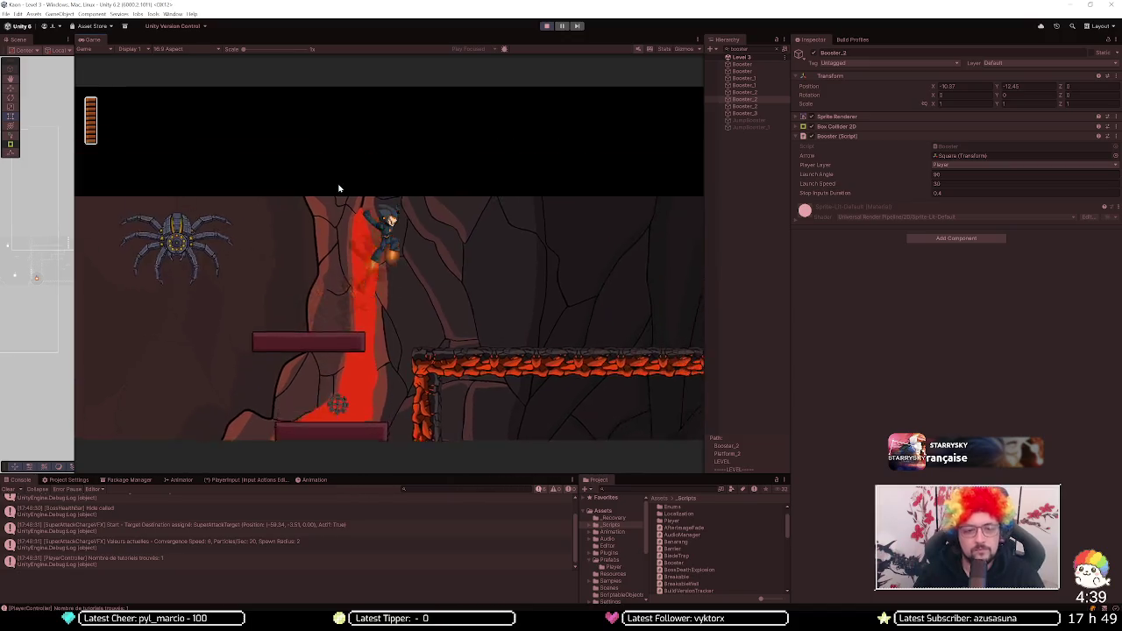
# Step: Grab the red booster, get past the pillar and fly up past the lava columns
pyautogui.press('space')
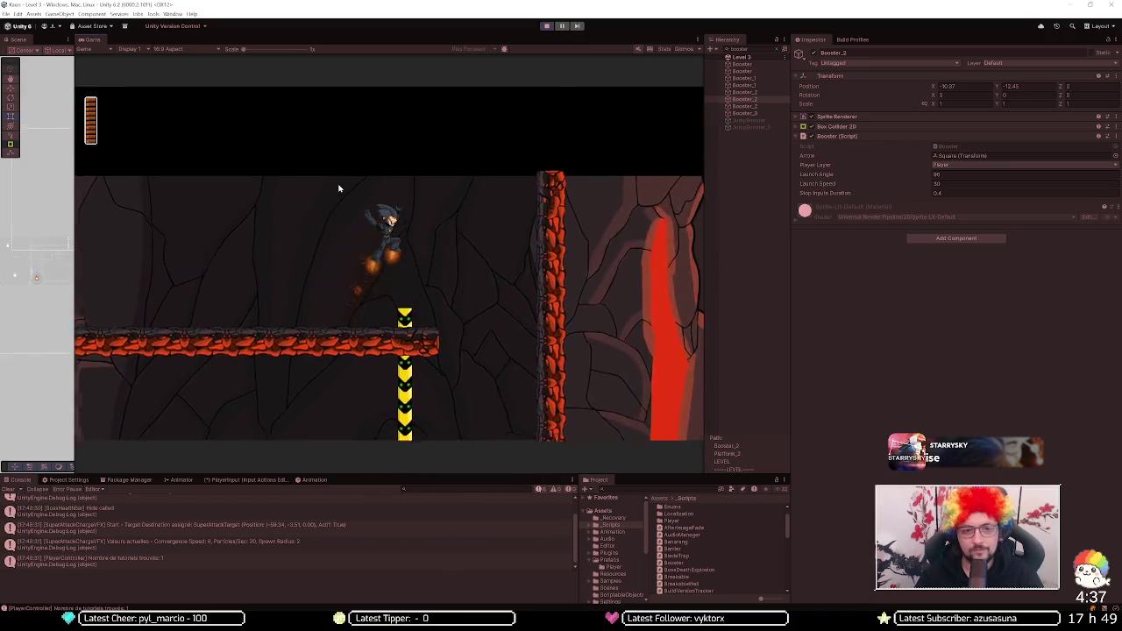
pyautogui.press('a')
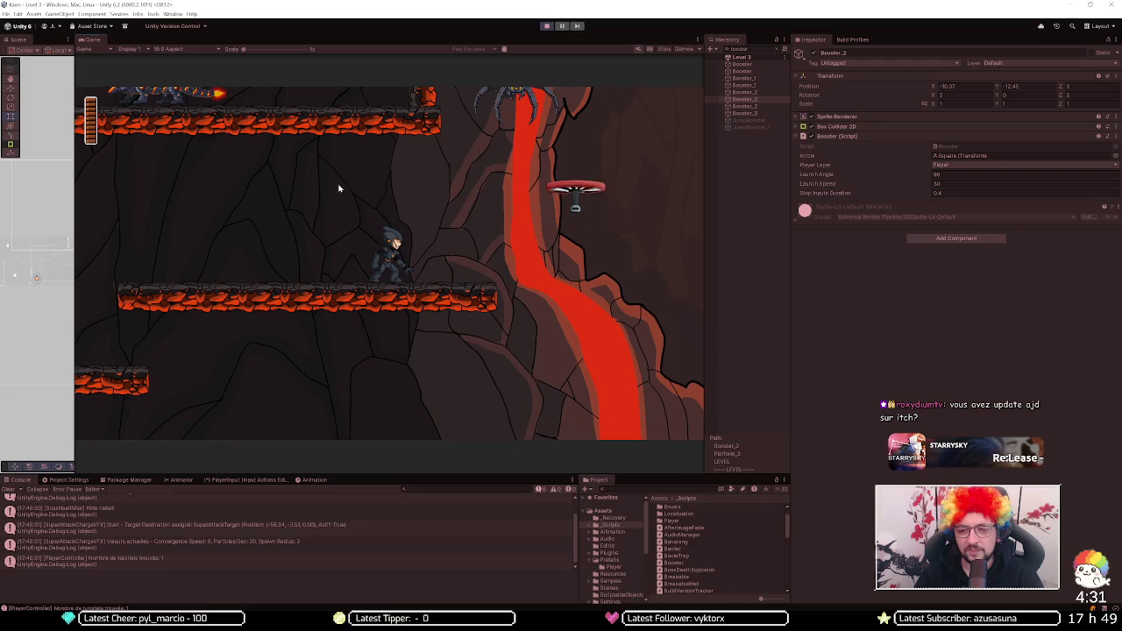
pyautogui.press('d')
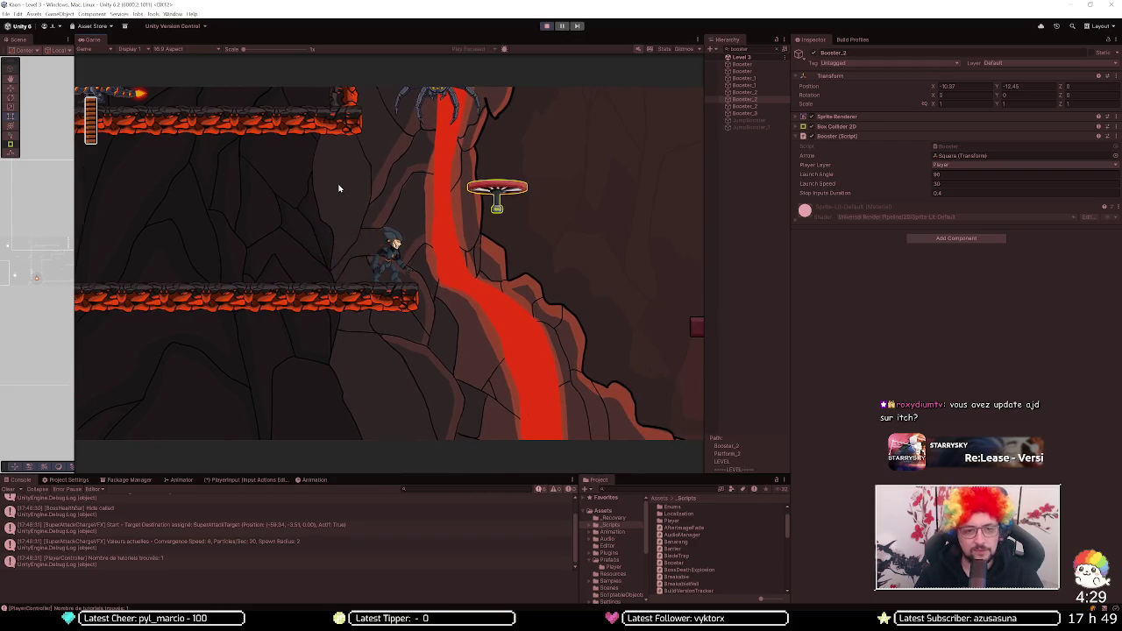
pyautogui.press('space')
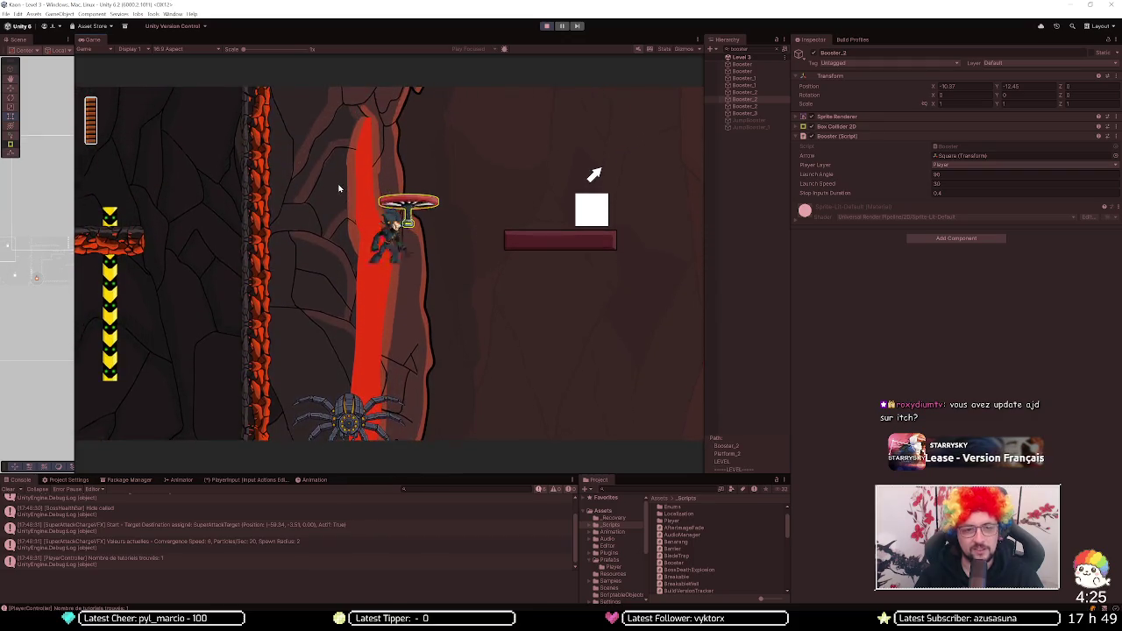
pyautogui.press('d')
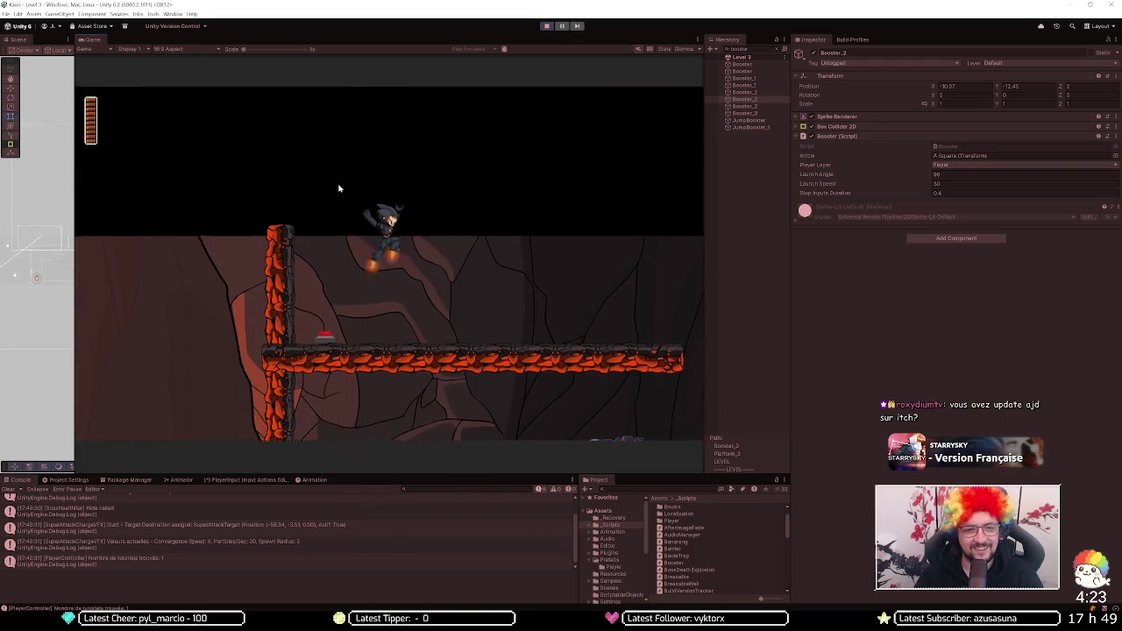
pyautogui.press('space')
pyautogui.press('a')
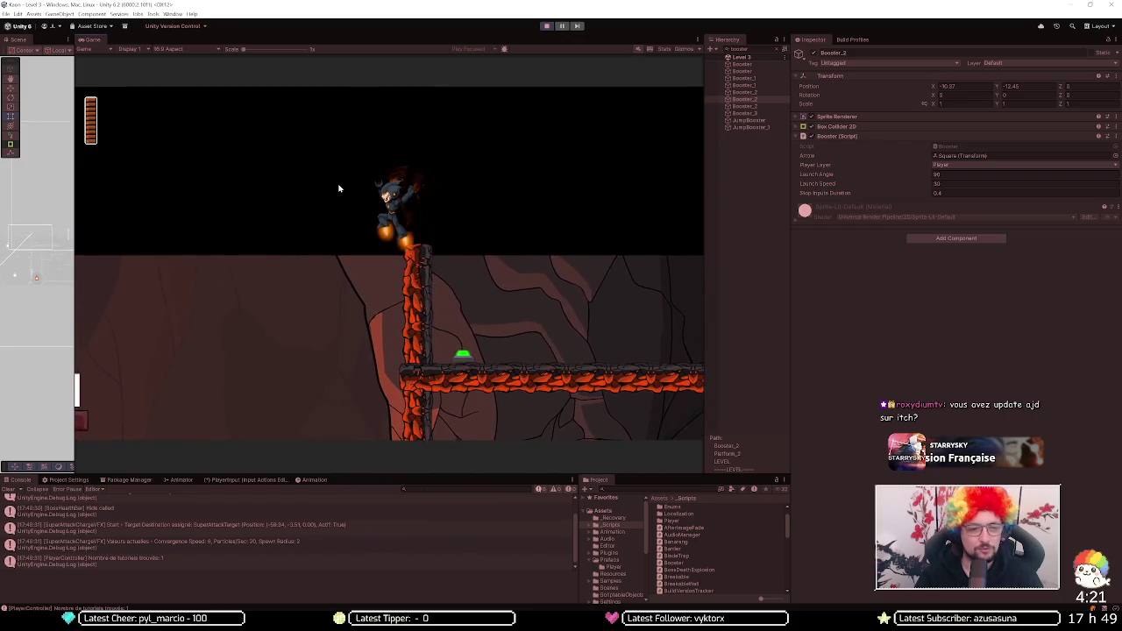
pyautogui.press('a')
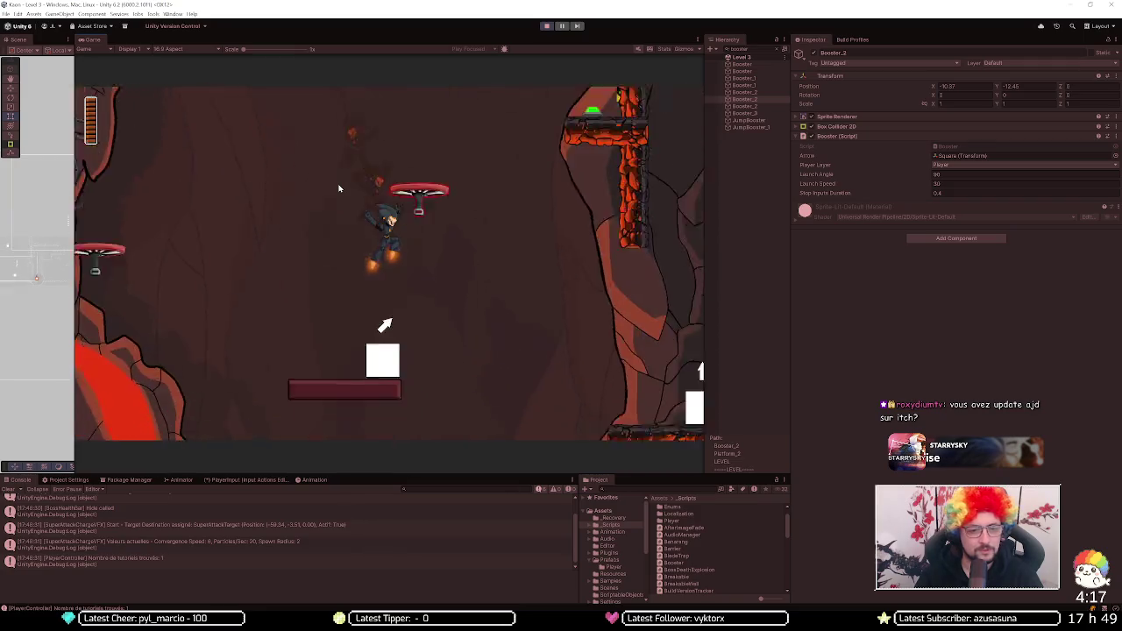
pyautogui.press('d')
pyautogui.press('space')
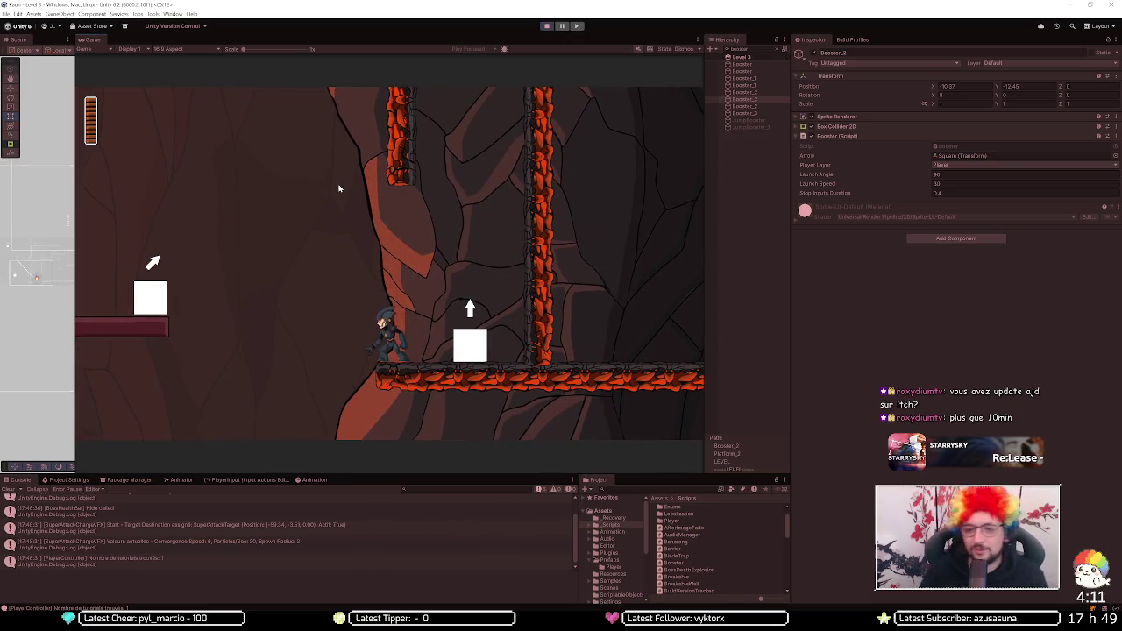
pyautogui.press('space')
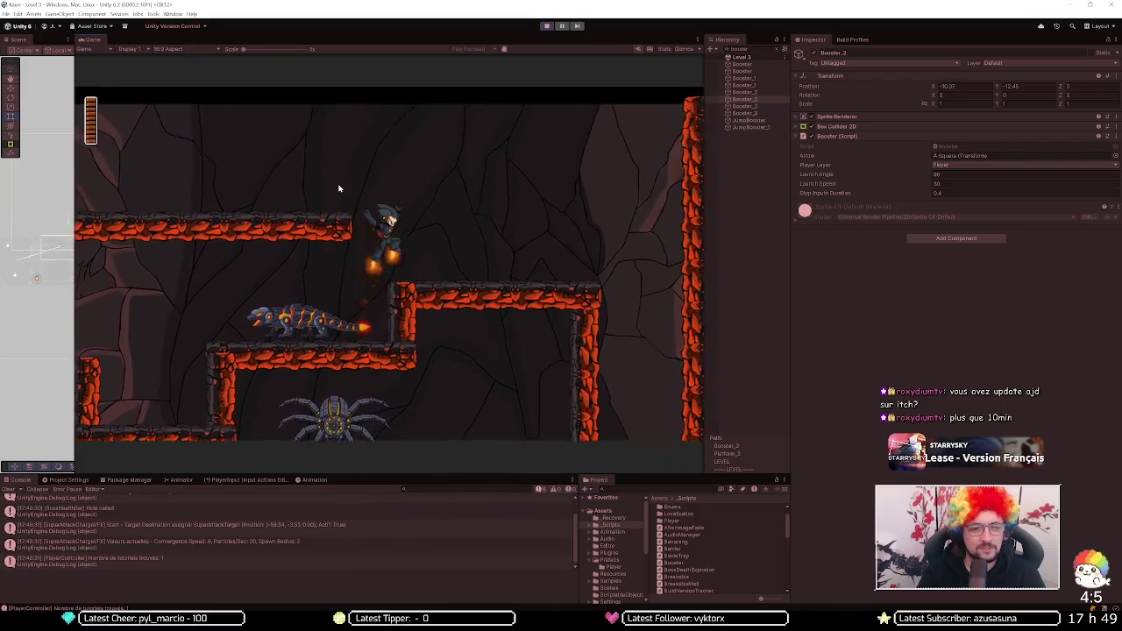
pyautogui.press('a')
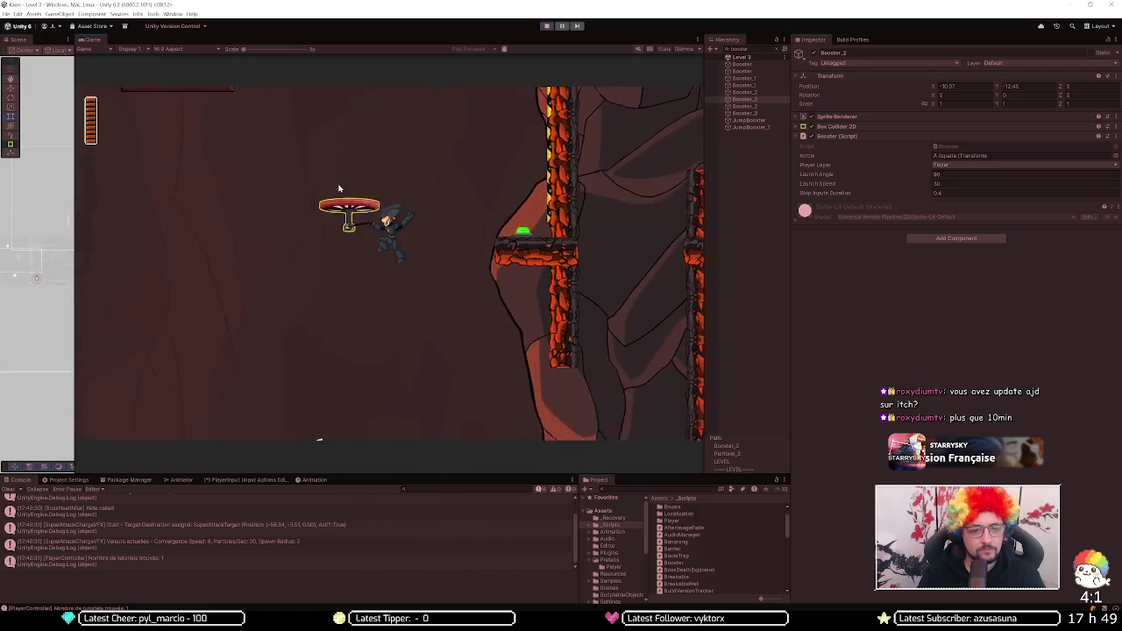
pyautogui.press('a')
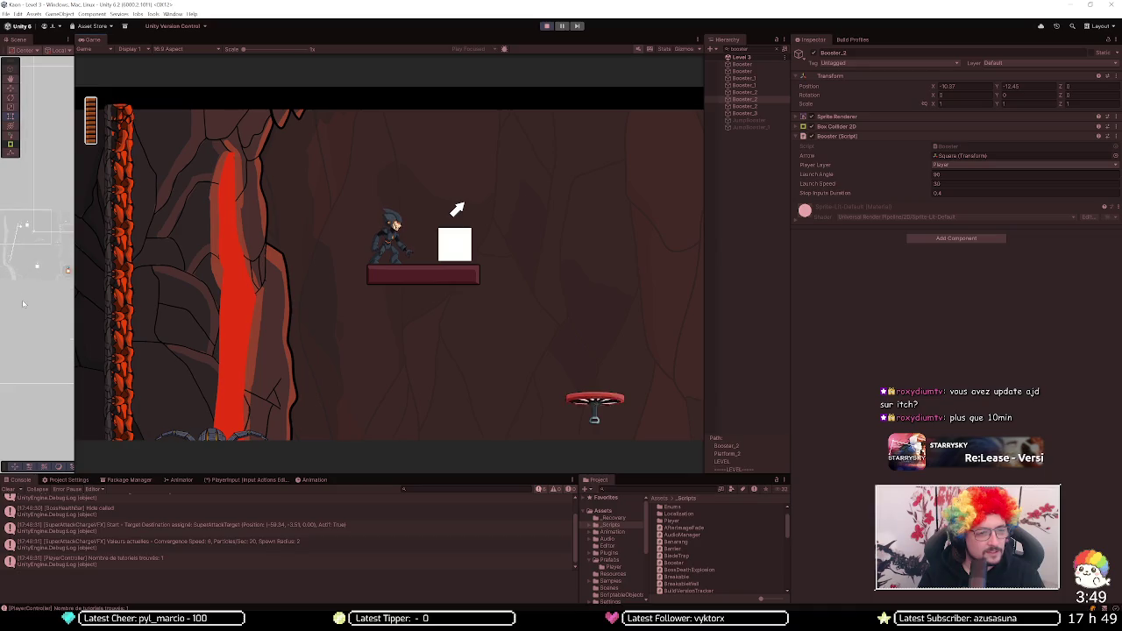
# Step: Scroll the Hierarchy to check the booster values, then stop the running playtest
pyautogui.scroll(2, 41, 262)
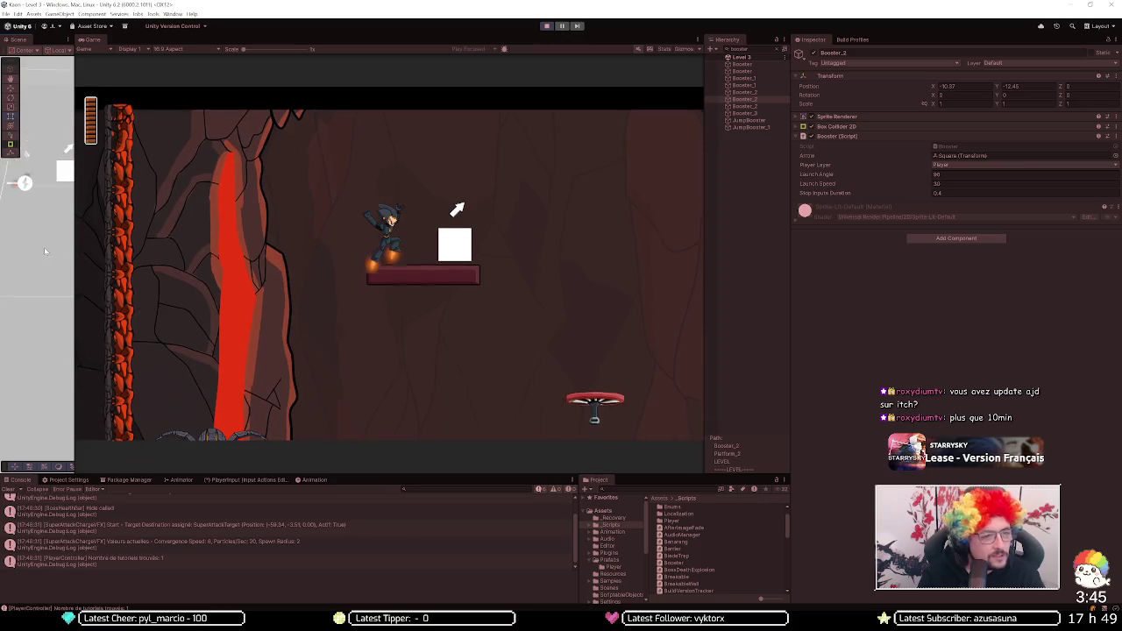
pyautogui.scroll(-1, 39, 265)
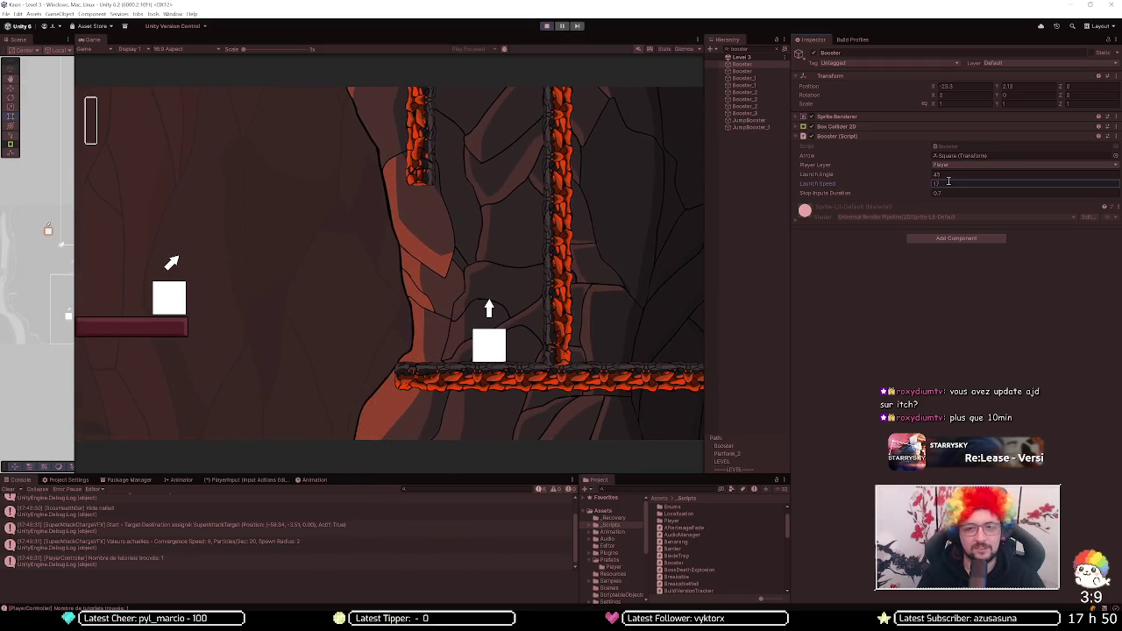
pyautogui.click(547, 27)
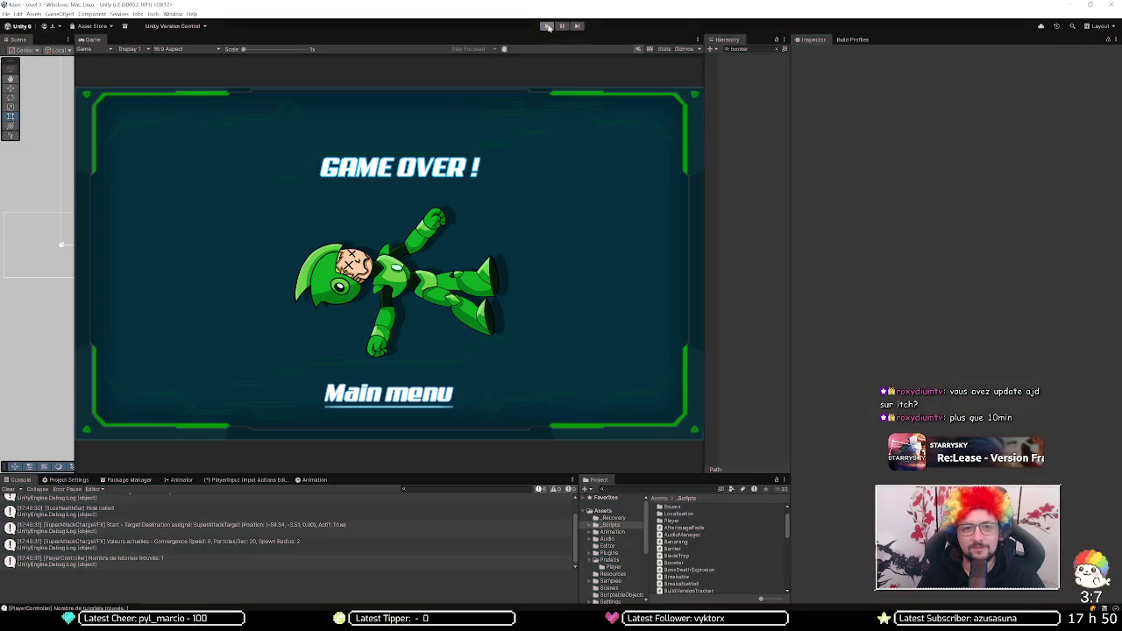
# Step: Restart Play mode, walk out of the elevator and jump up the platforms onto the booster
pyautogui.click(548, 26)
pyautogui.press('Right')
pyautogui.press('space')
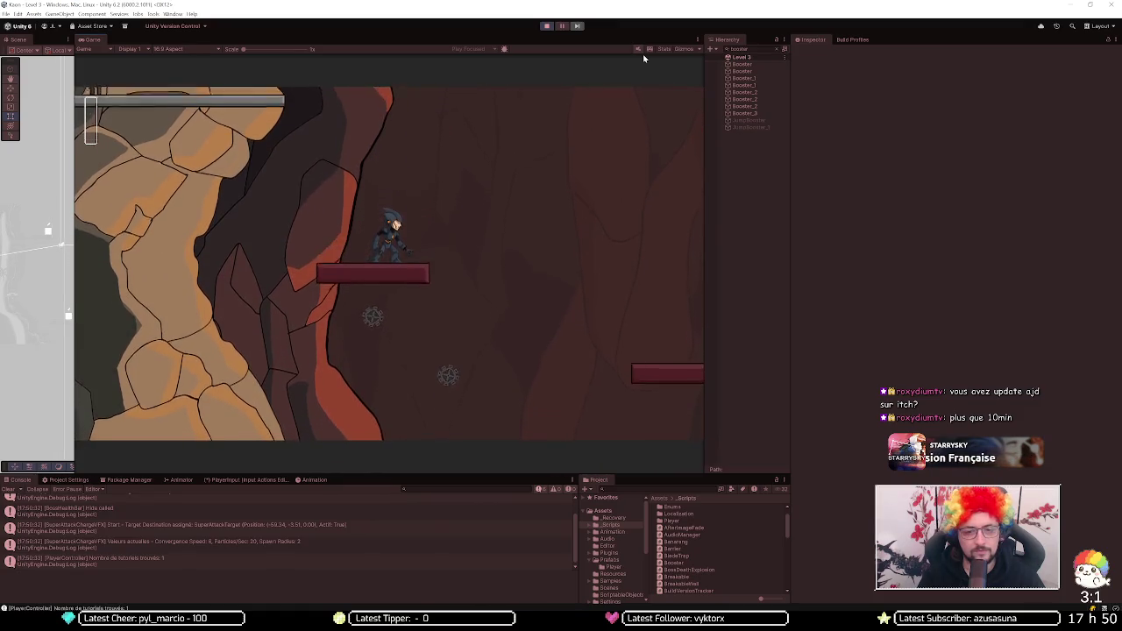
pyautogui.press('space')
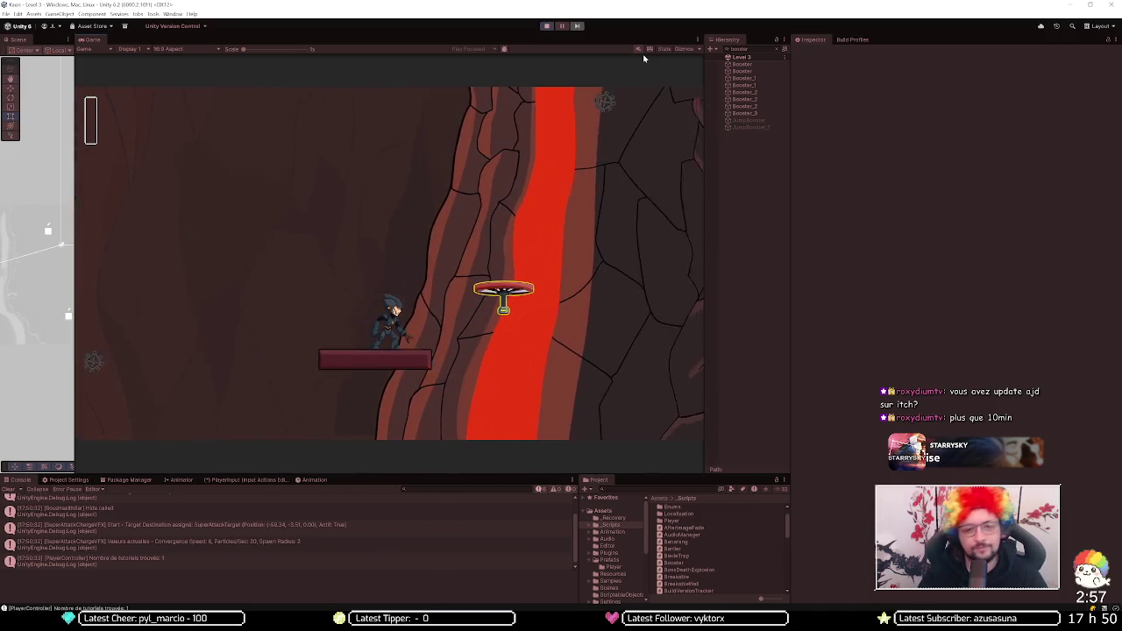
pyautogui.press('space')
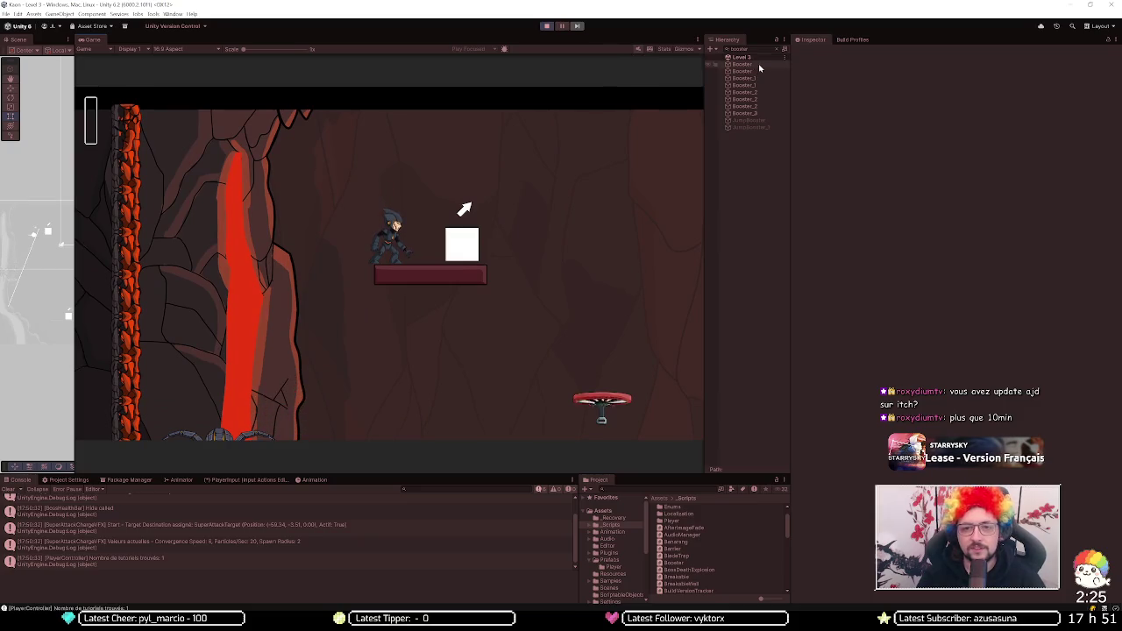
# Step: Inspect the first Booster's launch settings and ride the diagonal booster up and to the right
pyautogui.click(759, 64)
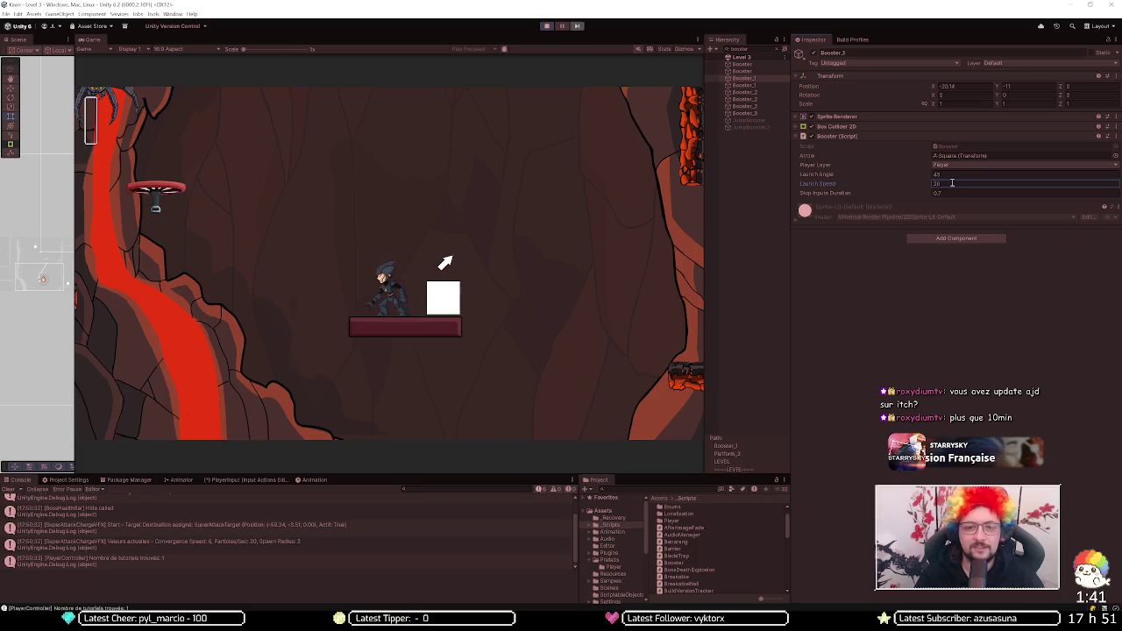
pyautogui.press('Right')
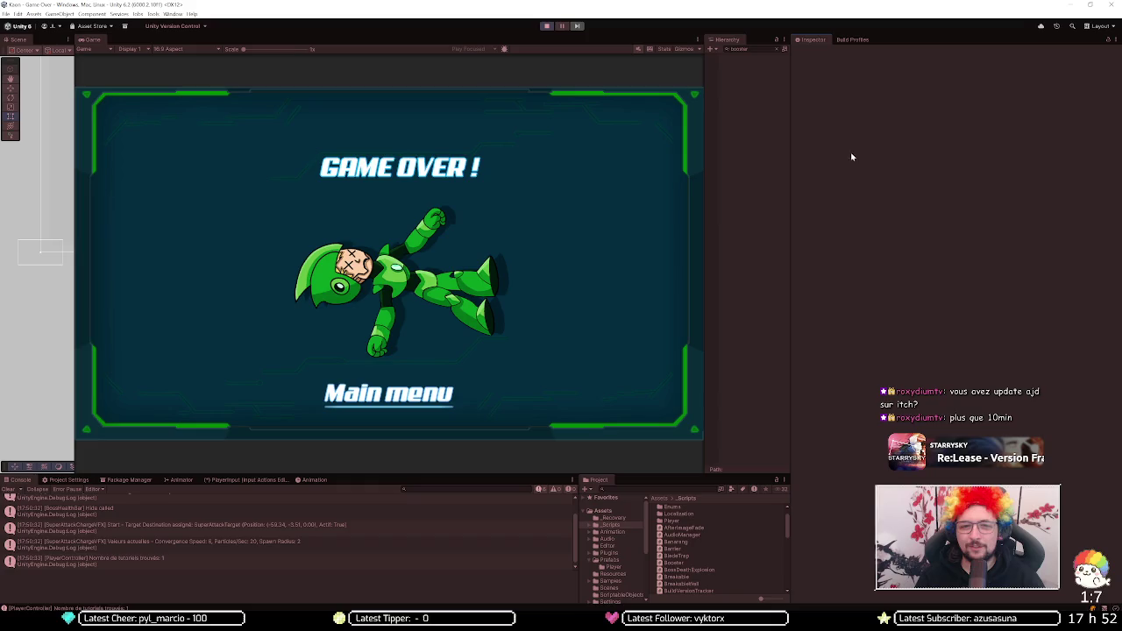
# Step: Review Booster and Booster_1 settings (angle 45, speed 18, stop duration 1) and relaunch the playtest
pyautogui.click(549, 28)
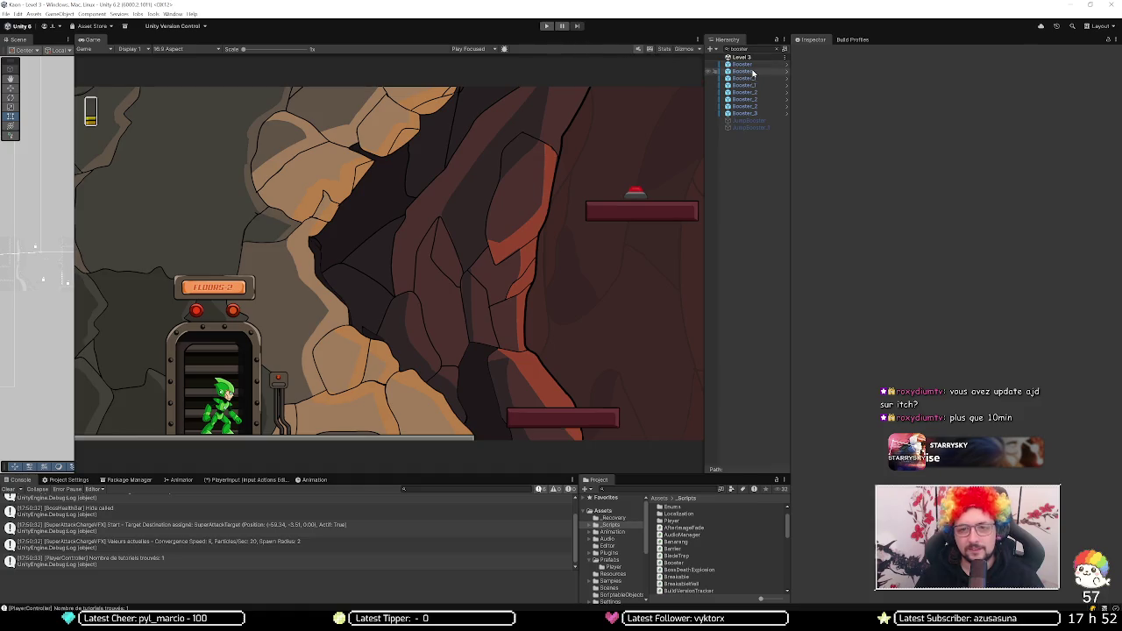
pyautogui.click(744, 71)
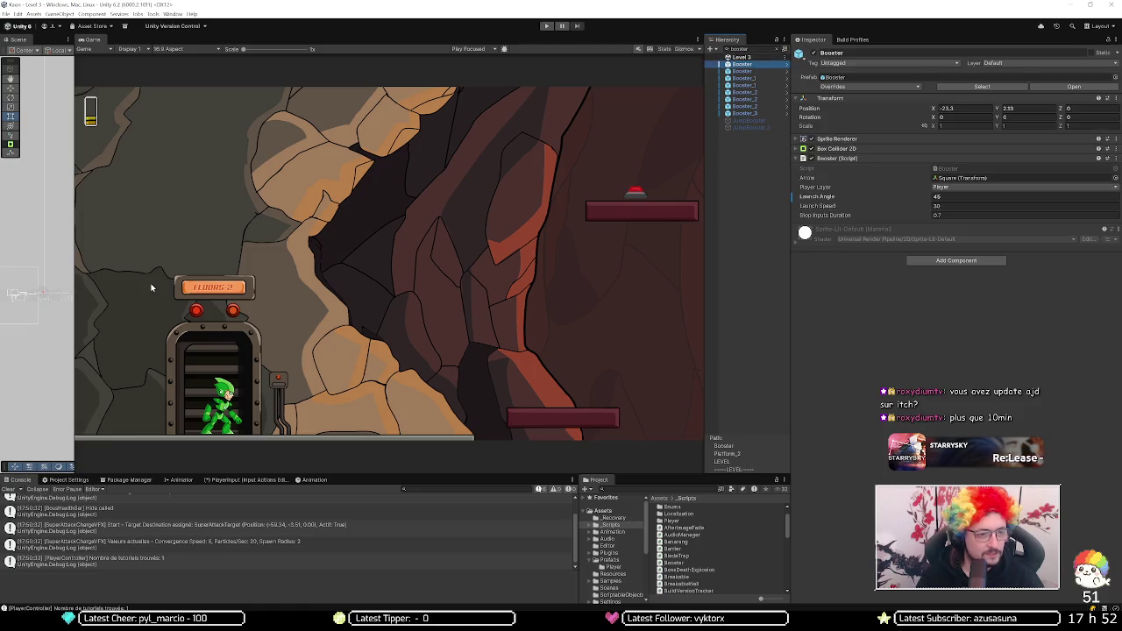
pyautogui.click(763, 79)
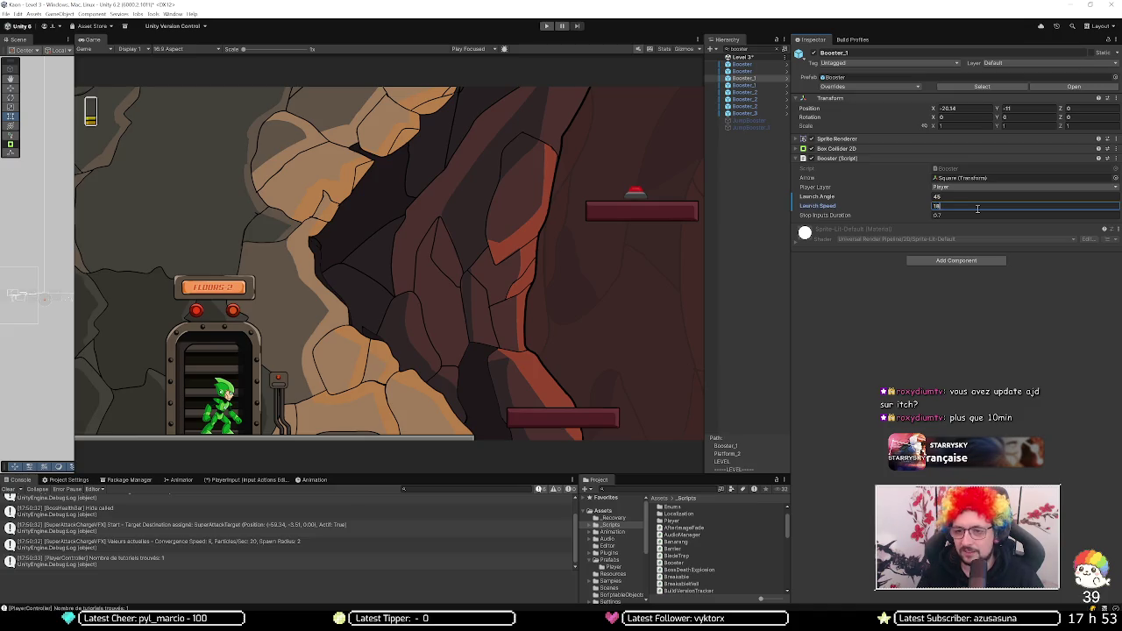
pyautogui.click(545, 26)
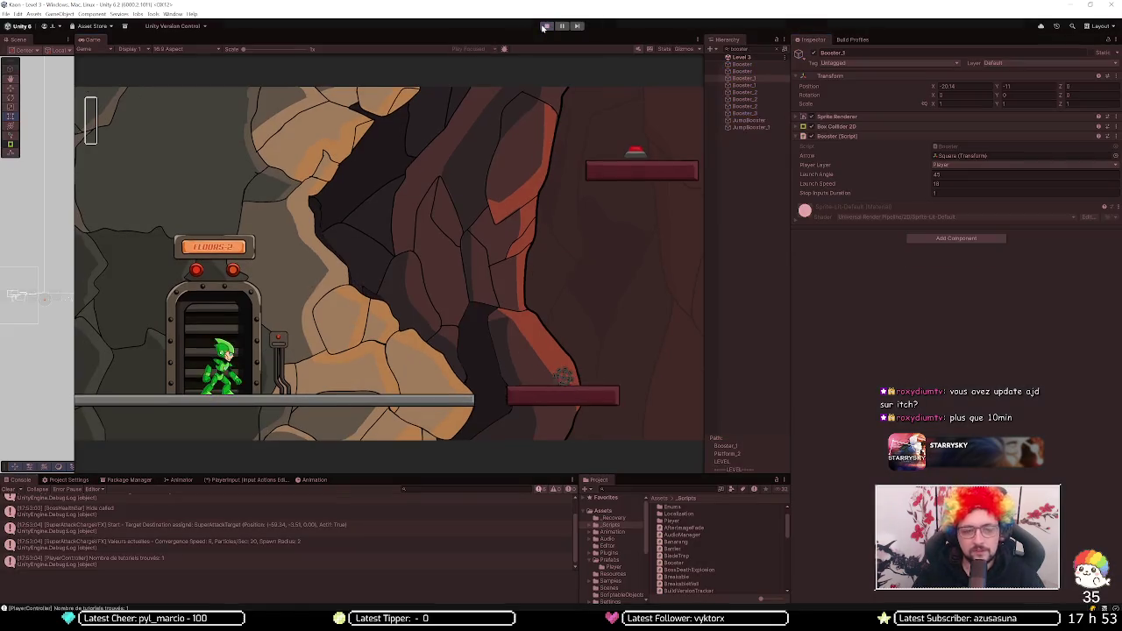
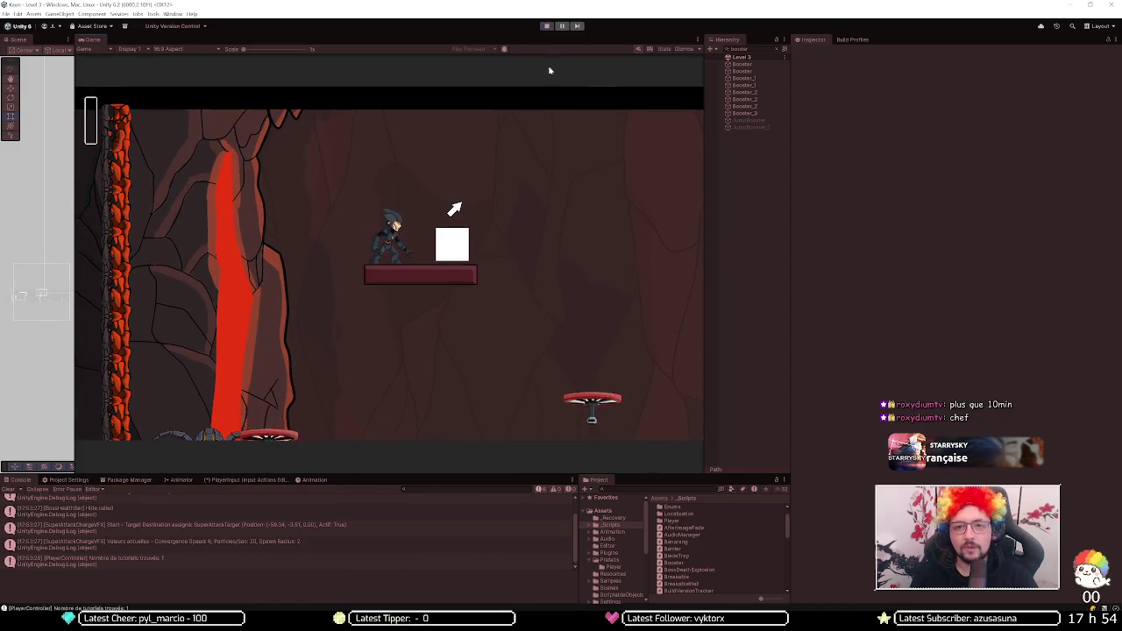
# Step: Select a Booster to show its Launch Angle, Launch Speed and Stop Inputs Duration in the Inspector
pyautogui.click(741, 64)
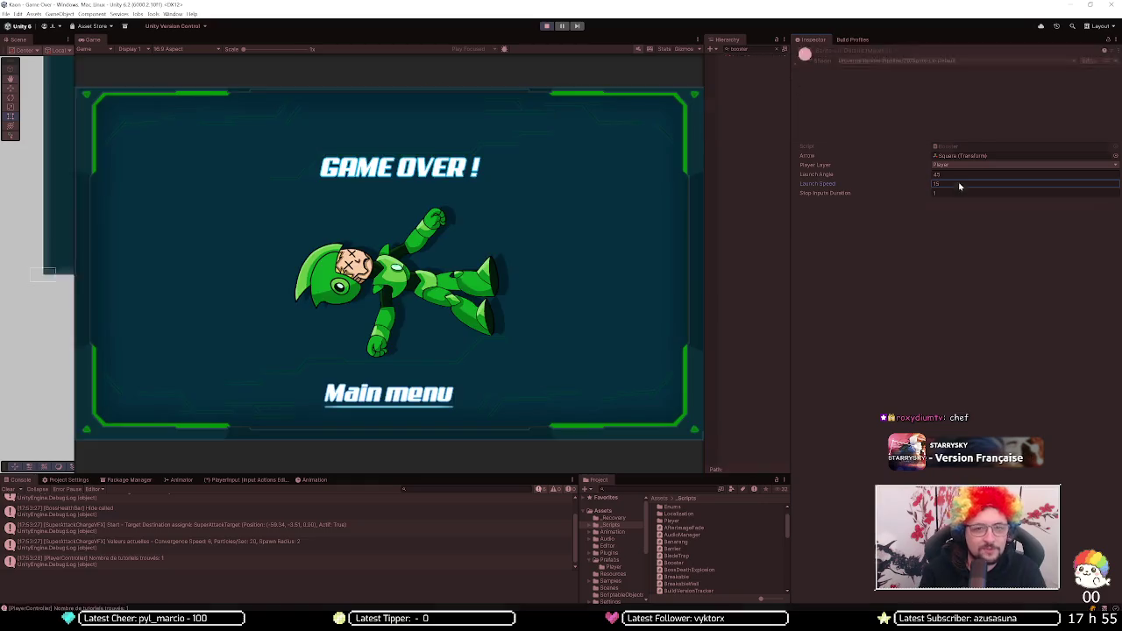
# Step: Stop and re-enter Play mode to replay Level 3 from the beginning
pyautogui.click(551, 26)
pyautogui.click(546, 26)
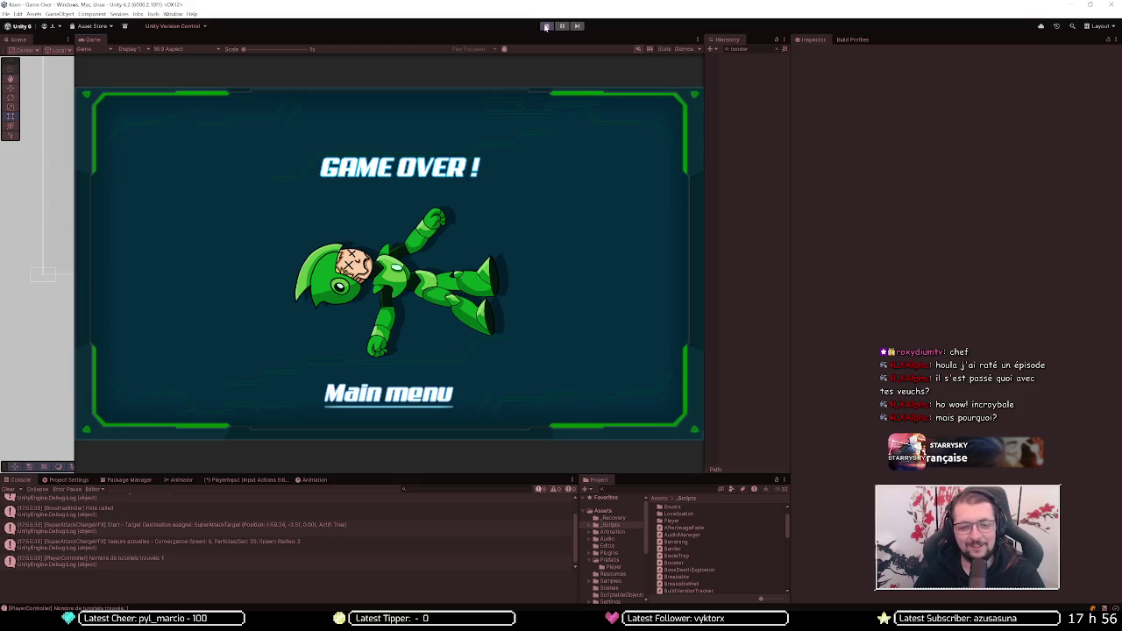
# Step: Restart Play mode, then run and jump through the cave onto the bounce pad by the lava
pyautogui.click(545, 26)
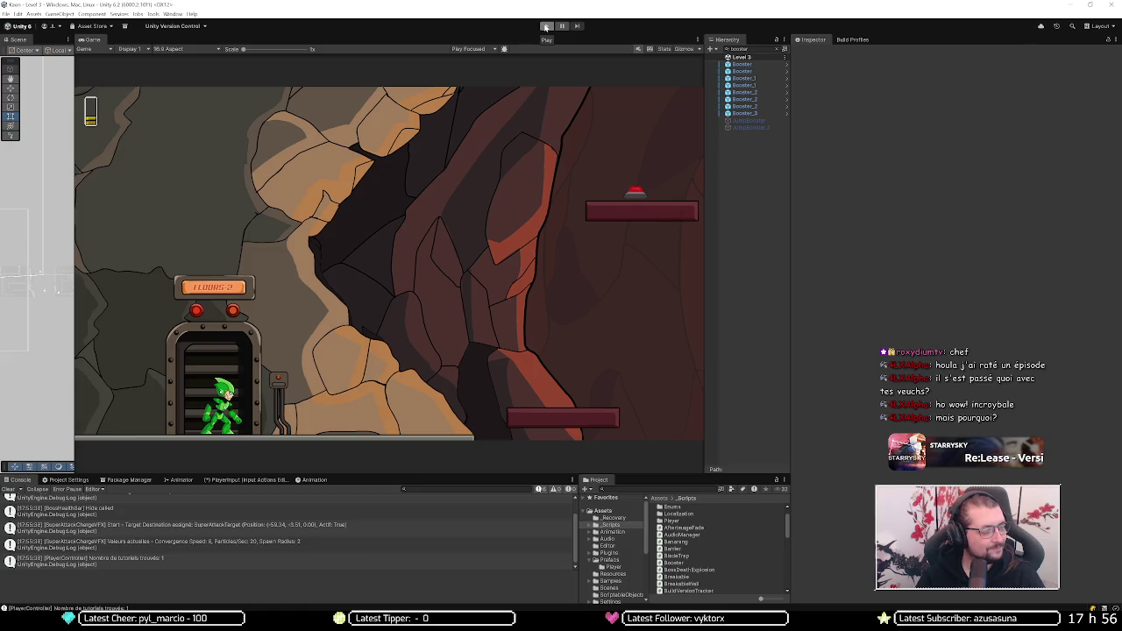
pyautogui.click(545, 26)
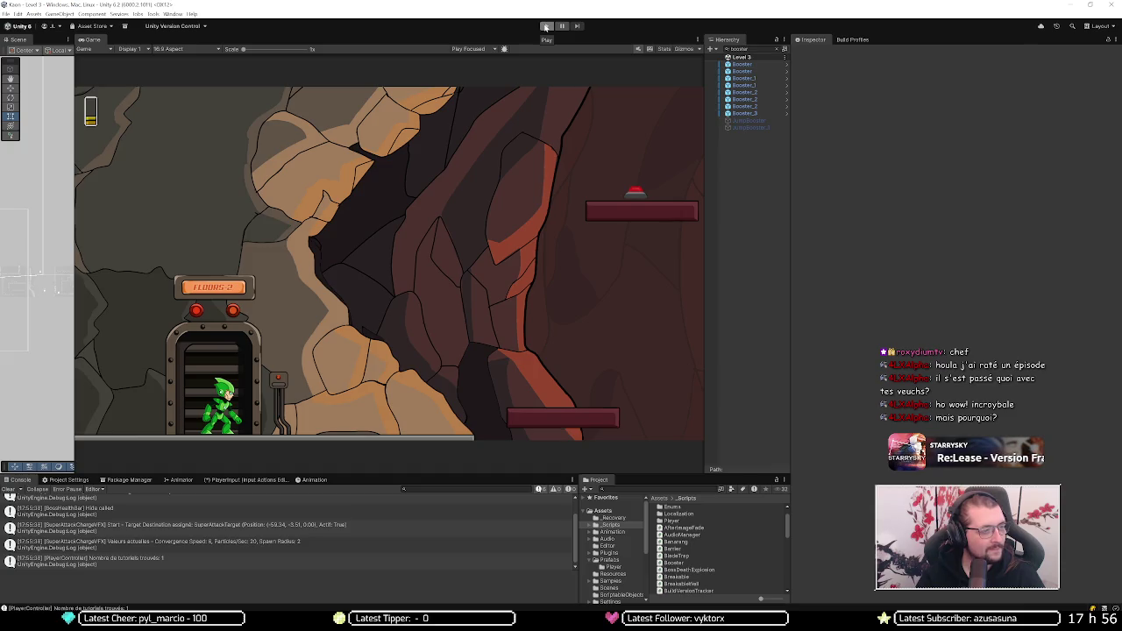
pyautogui.press('Right')
pyautogui.press('space')
pyautogui.press('Right')
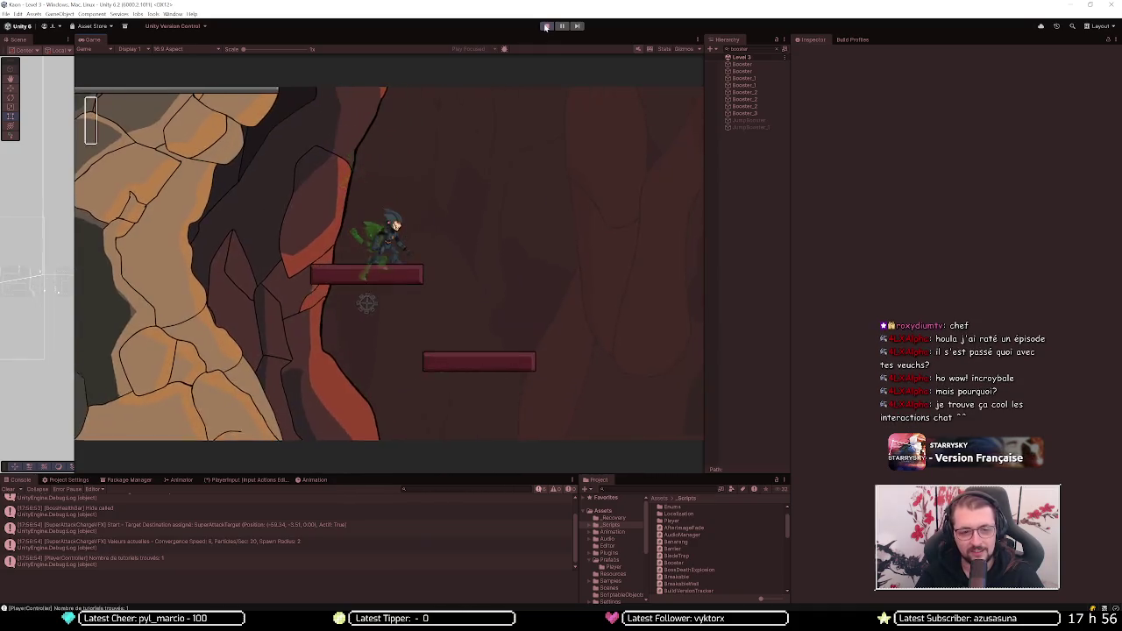
pyautogui.press('space')
pyautogui.press('Right')
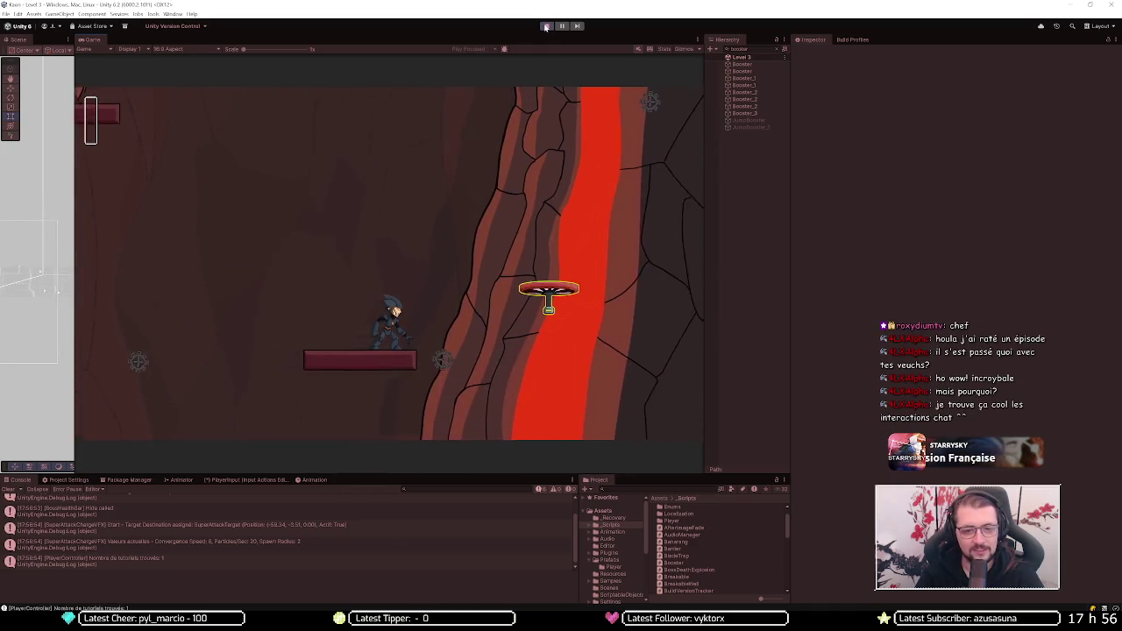
pyautogui.press('space')
# Step: Launch off the bounce pad onto the lava-brick ledge and run left along the higher platforms
pyautogui.press('Right')
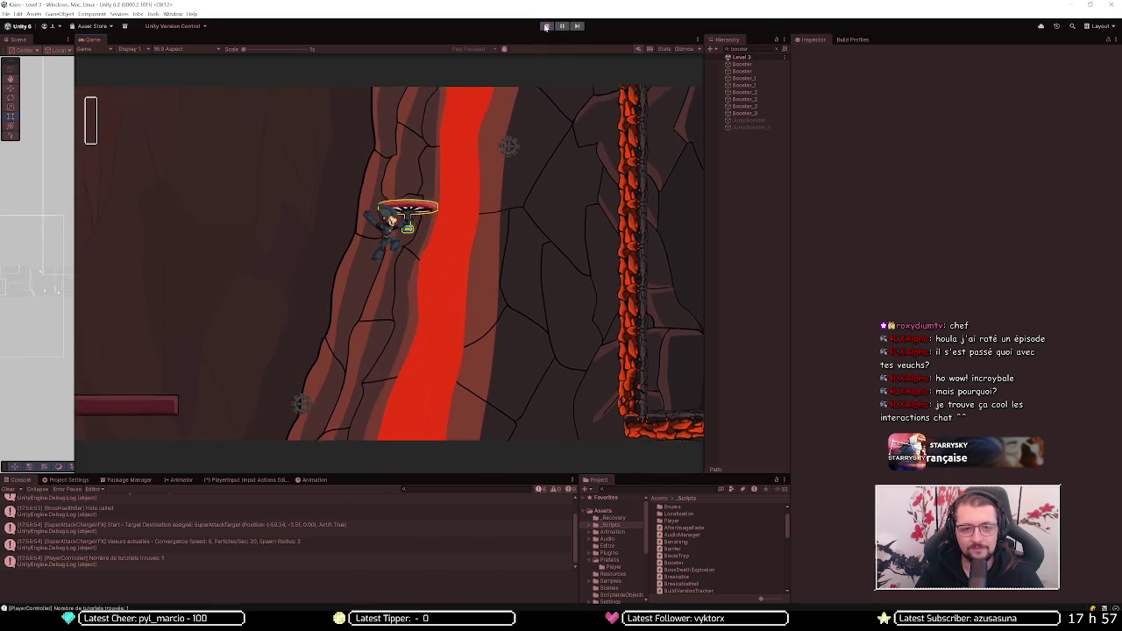
pyautogui.press('Right')
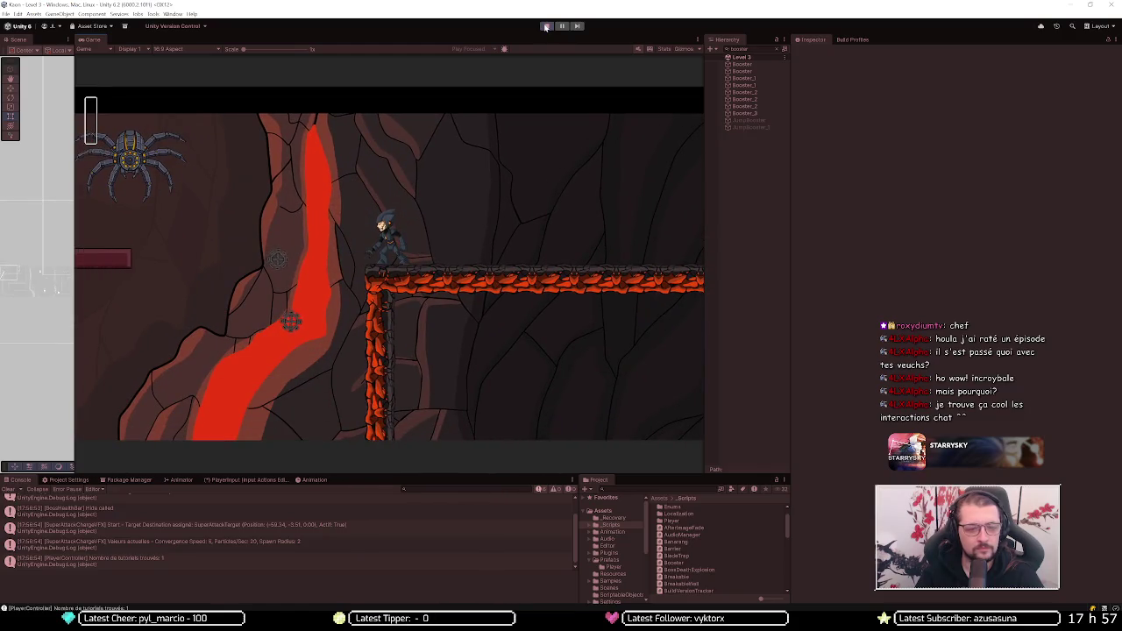
pyautogui.press('Left')
pyautogui.press('space')
pyautogui.press('Left')
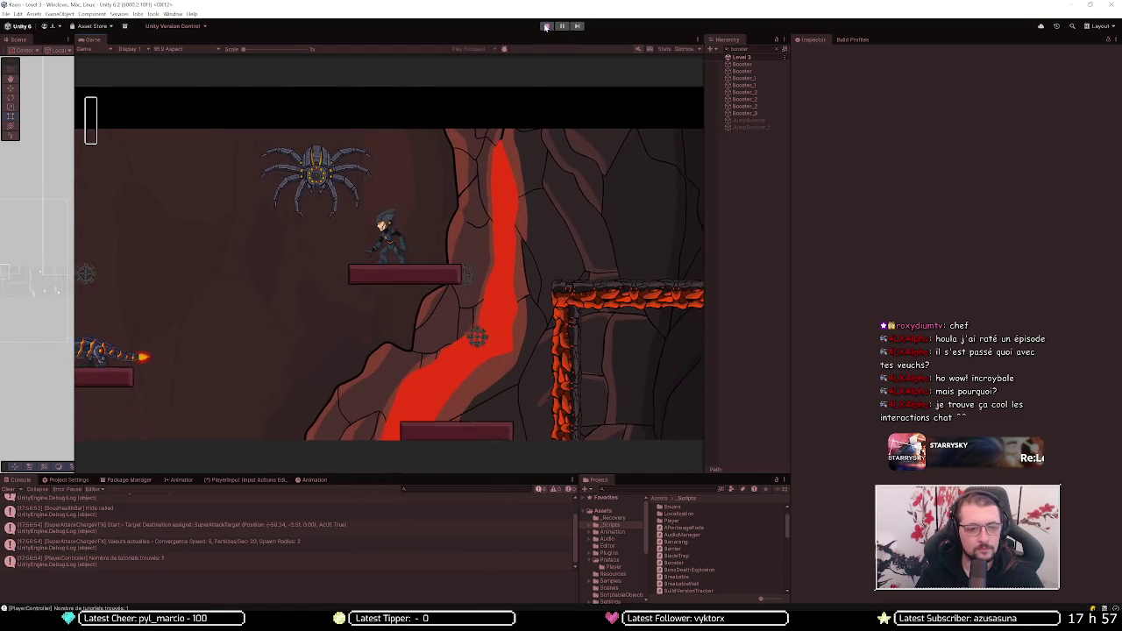
pyautogui.press('Left')
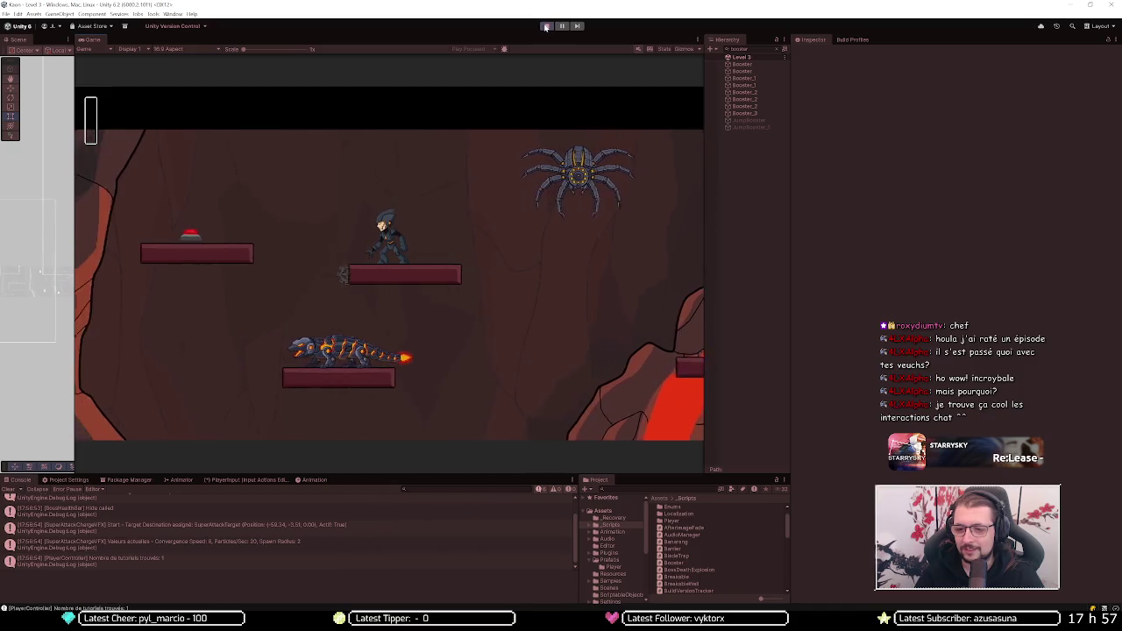
pyautogui.press('space')
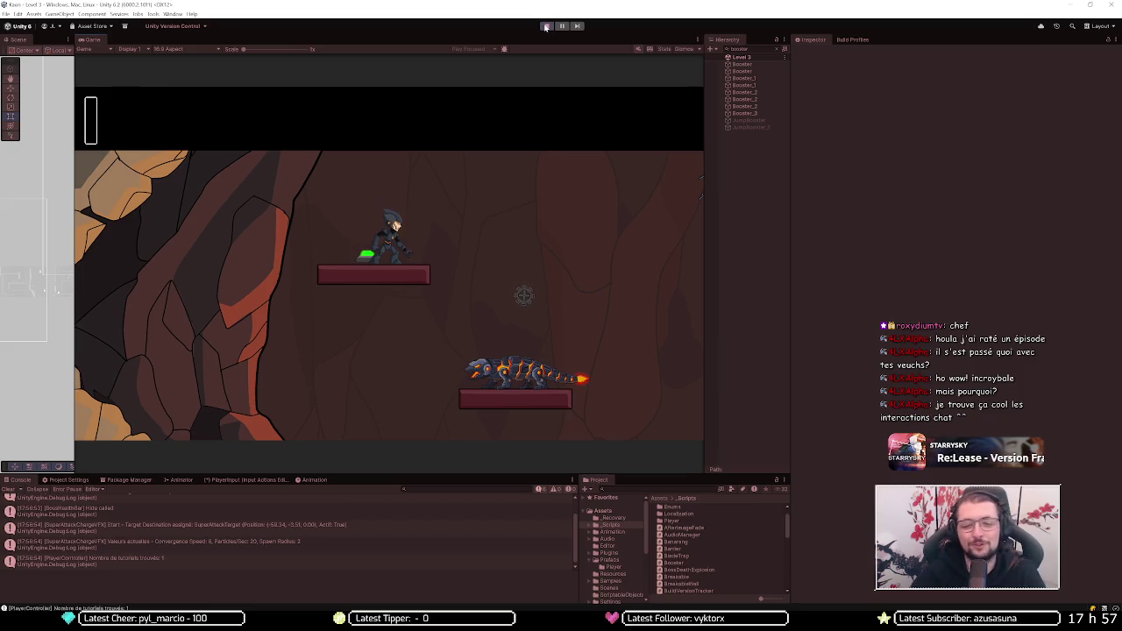
# Step: Boost the character up and right past the lava, then stop and restart the test
pyautogui.press('space')
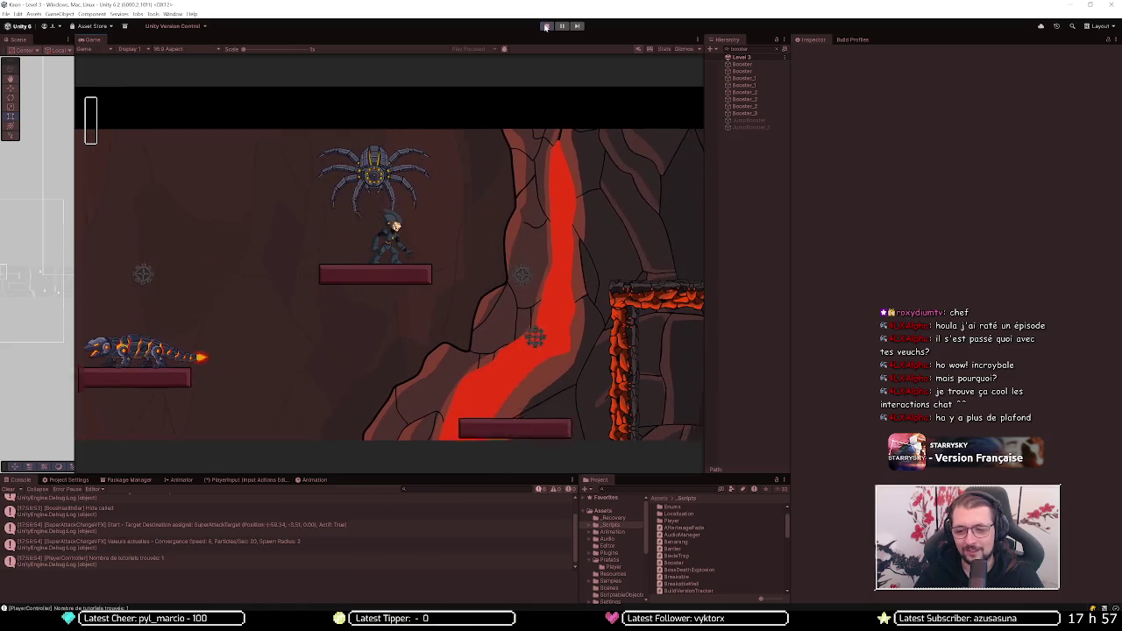
pyautogui.press('space')
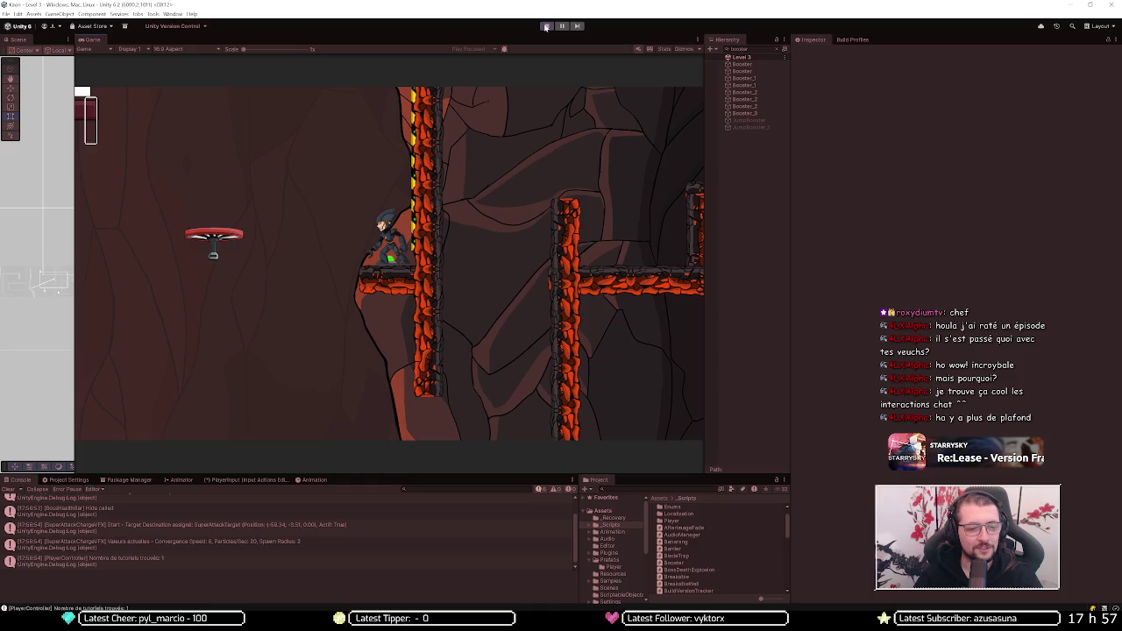
pyautogui.click(546, 27)
pyautogui.click(545, 26)
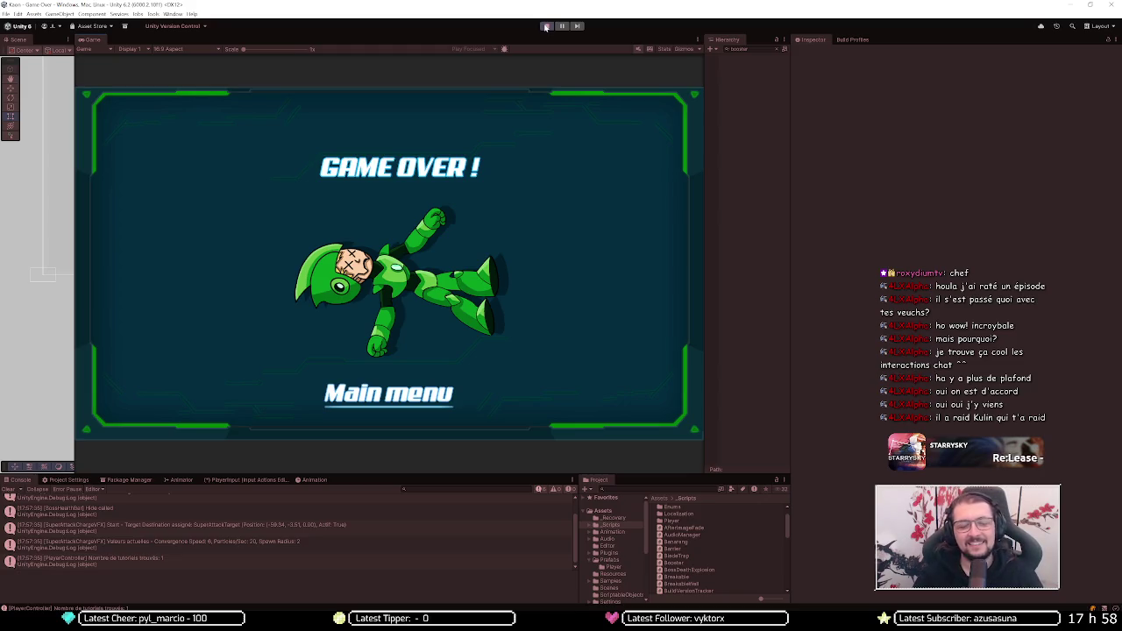
# Step: Restart the Level 3 test from the Game Over screen so the character returns beside the elevator door
pyautogui.click(545, 26)
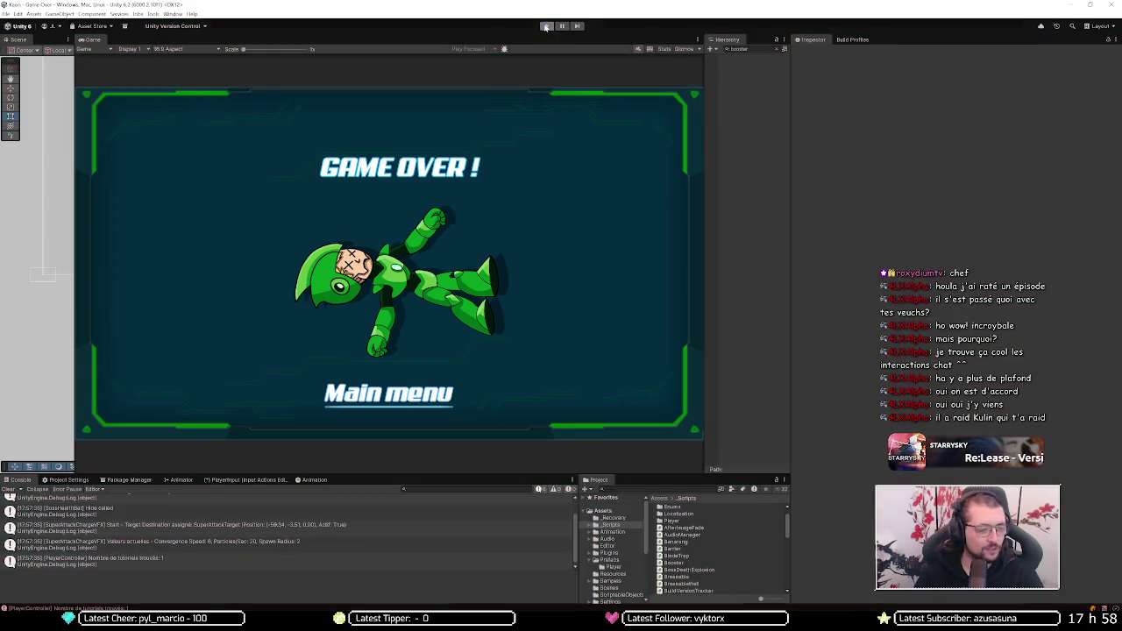